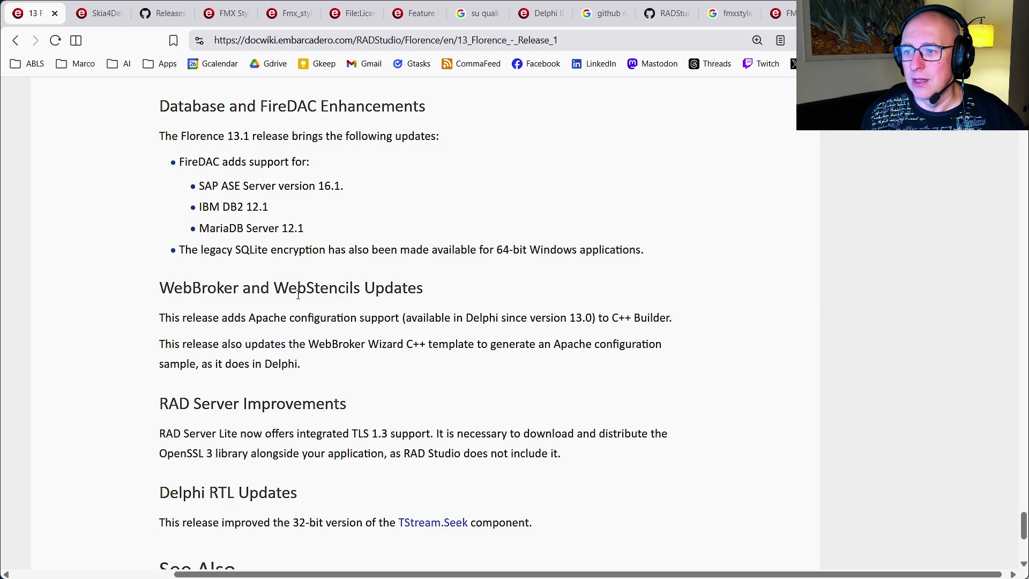
Step: Select the words WebStencils and WebBroker in the DocWiki heading, then clear the selection
{"action": "left_click_drag", "start_coordinate": [274, 288], "coordinate": [361, 287]}
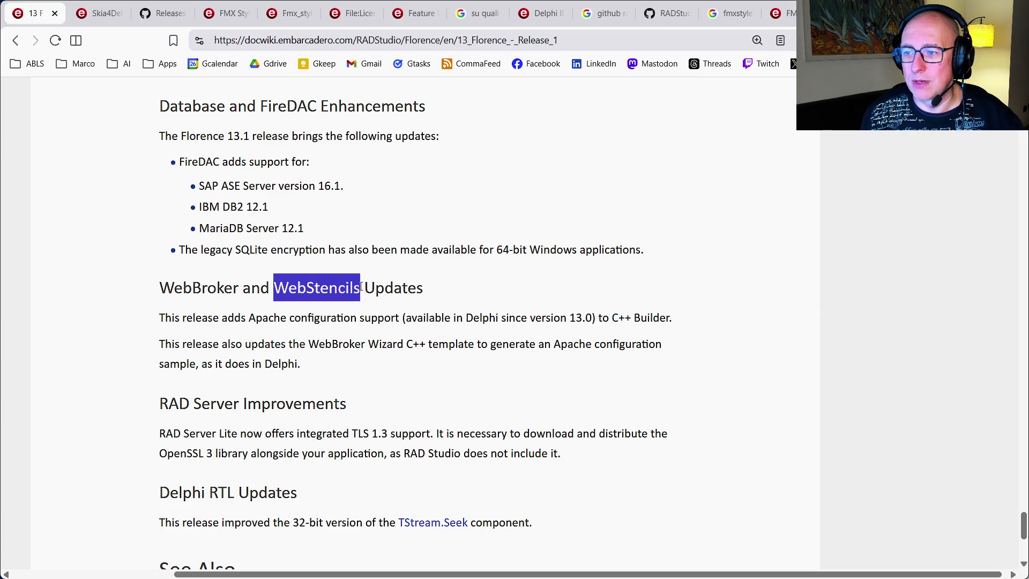
{"action": "double_click", "coordinate": [214, 287]}
{"action": "left_click", "coordinate": [205, 294]}
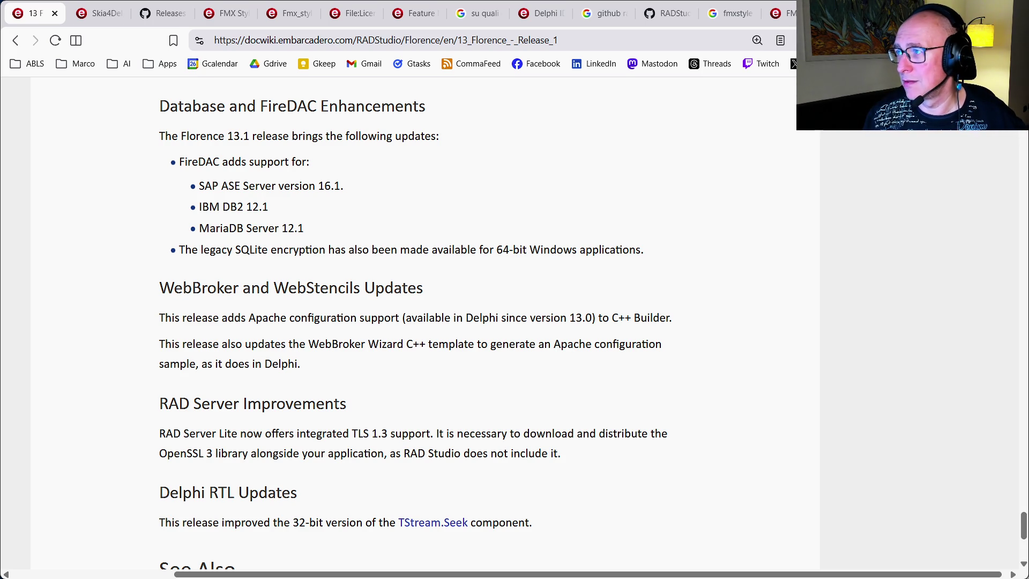
Step: Load wsdemo.embarcadero.com in a new tab and dismiss the demo mode warning
{"action": "key", "text": "ctrl+t"}
{"action": "type", "text": "websten"}
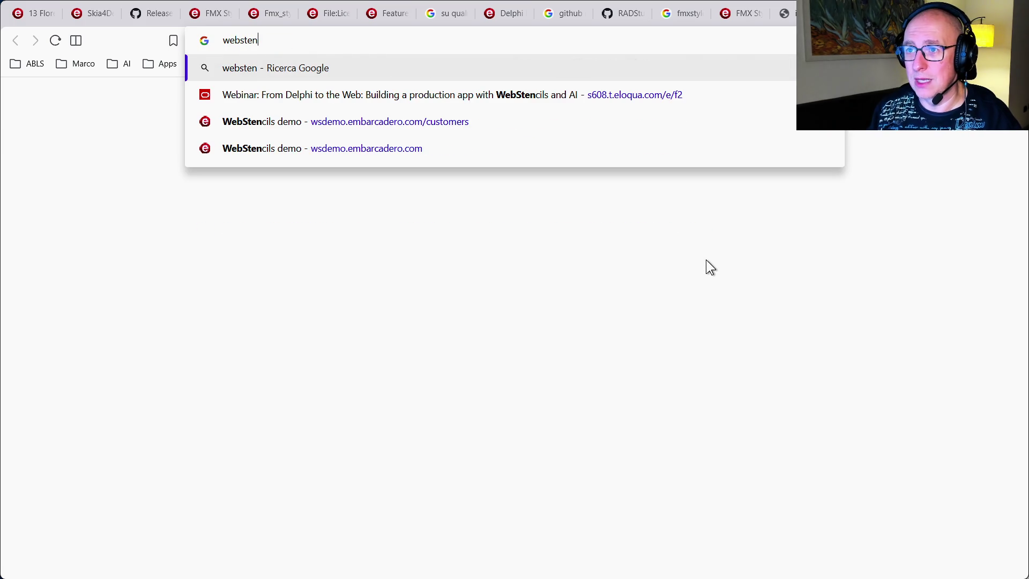
{"action": "type", "text": "ci"}
{"action": "key", "text": "Down"}
{"action": "key", "text": "Down"}
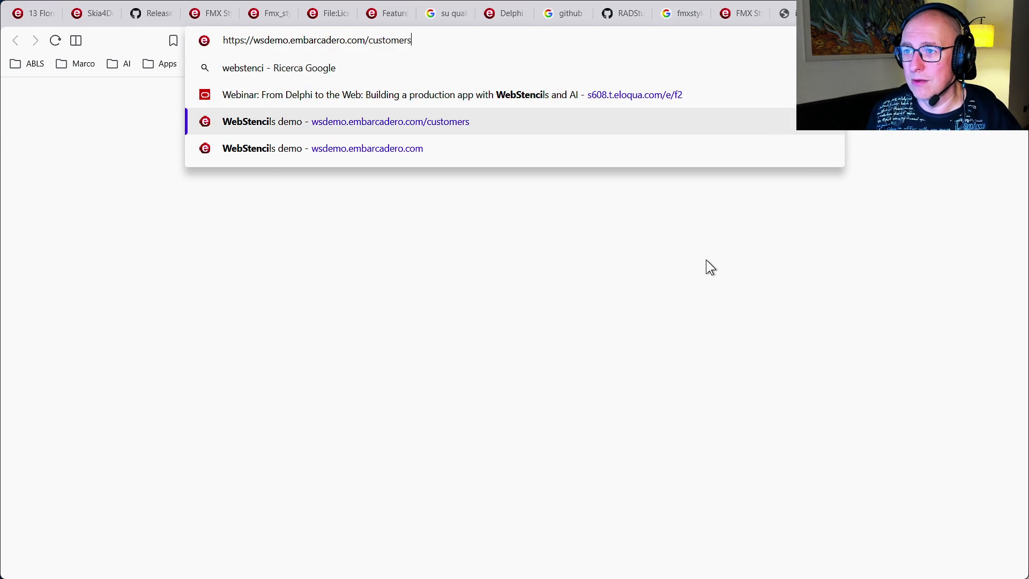
{"action": "key", "text": "Down"}
{"action": "key", "text": "Return"}
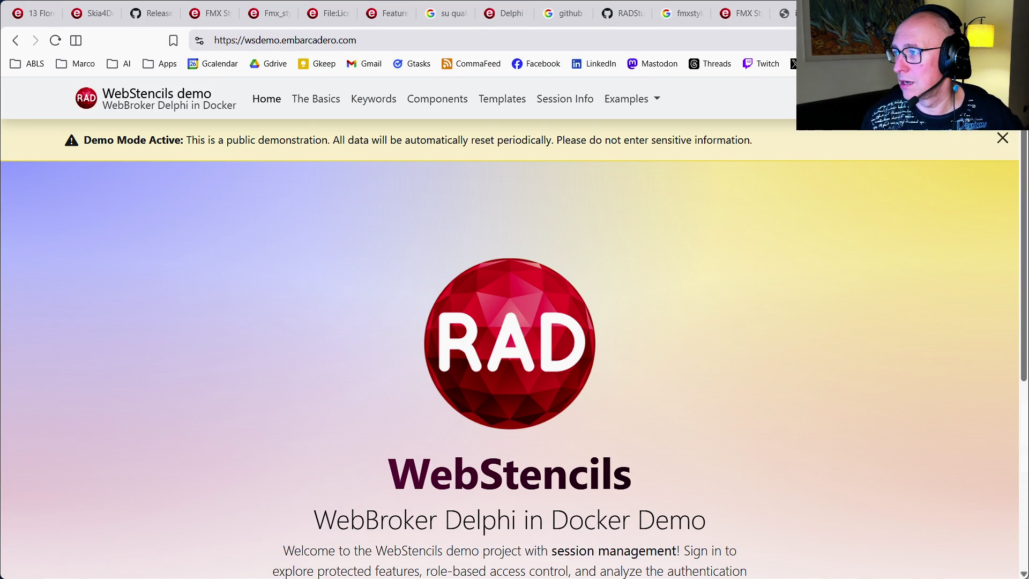
{"action": "left_click", "coordinate": [1002, 138]}
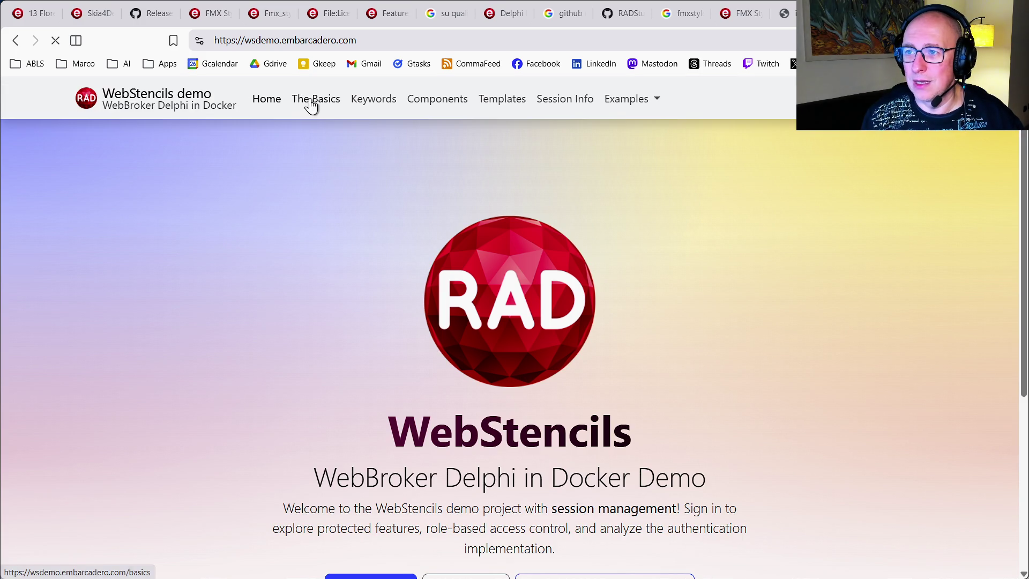
Step: Browse the demo's The Basics, Keywords, Components and Templates pages
{"action": "left_click", "coordinate": [307, 102]}
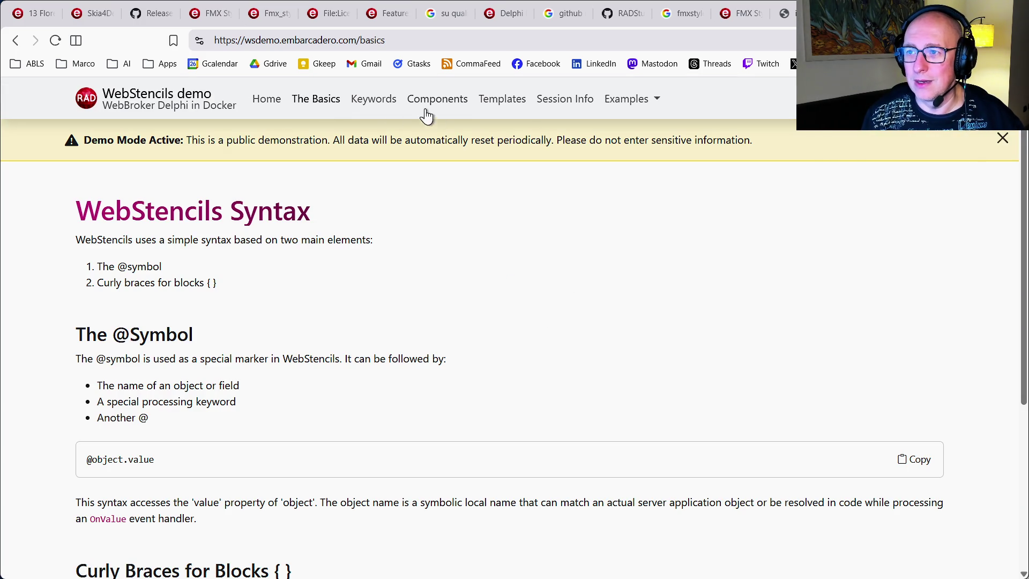
{"action": "scroll", "coordinate": [179, 410], "scroll_direction": "down", "scroll_amount": 5}
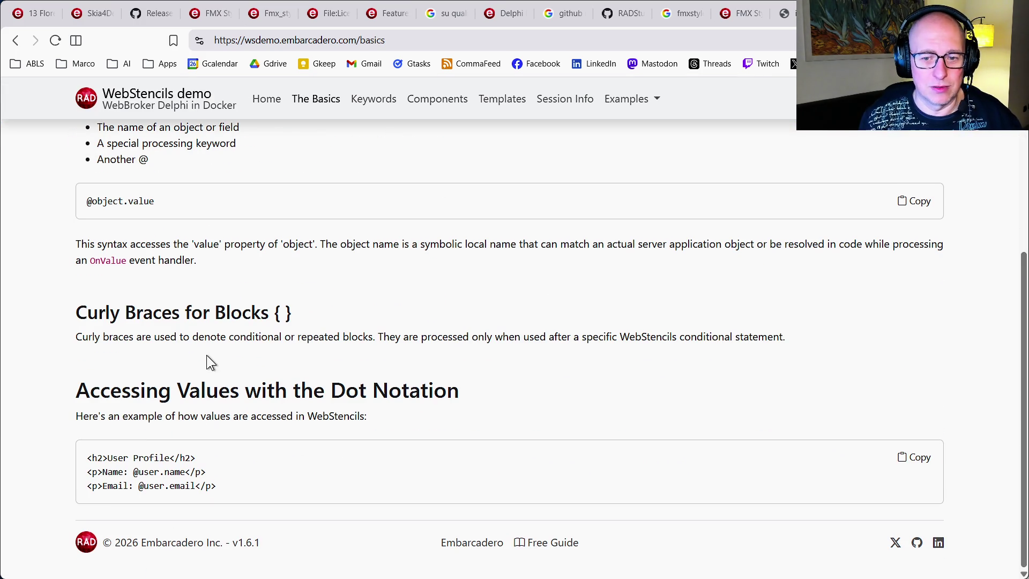
{"action": "scroll", "coordinate": [321, 323], "scroll_direction": "up", "scroll_amount": 5}
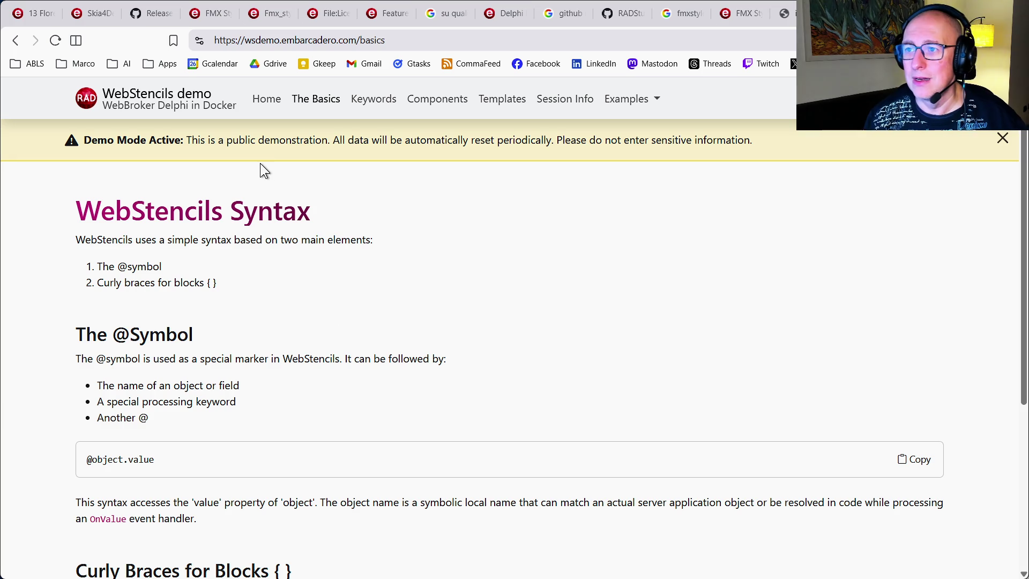
{"action": "left_click", "coordinate": [378, 99]}
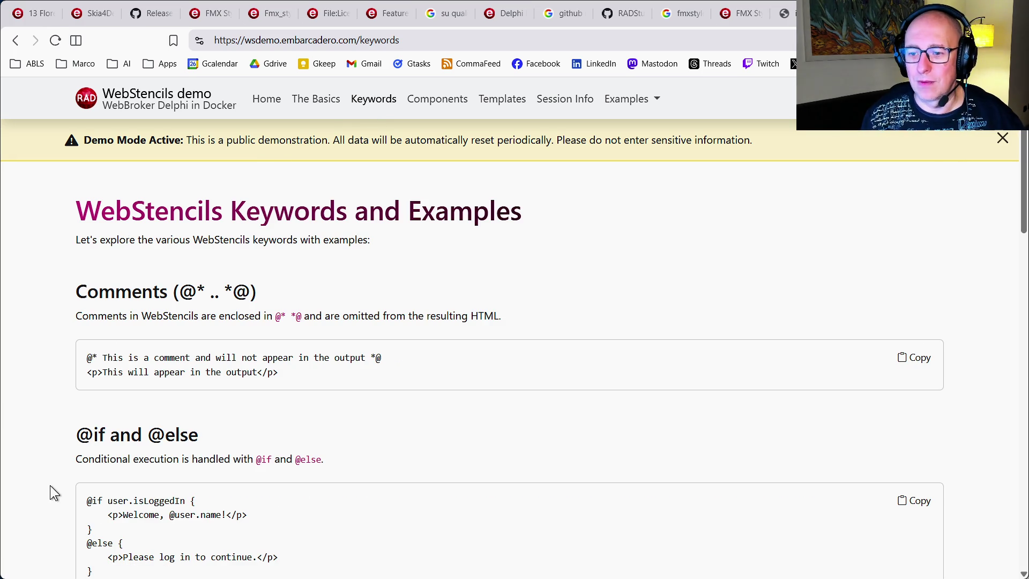
{"action": "left_click", "coordinate": [444, 103]}
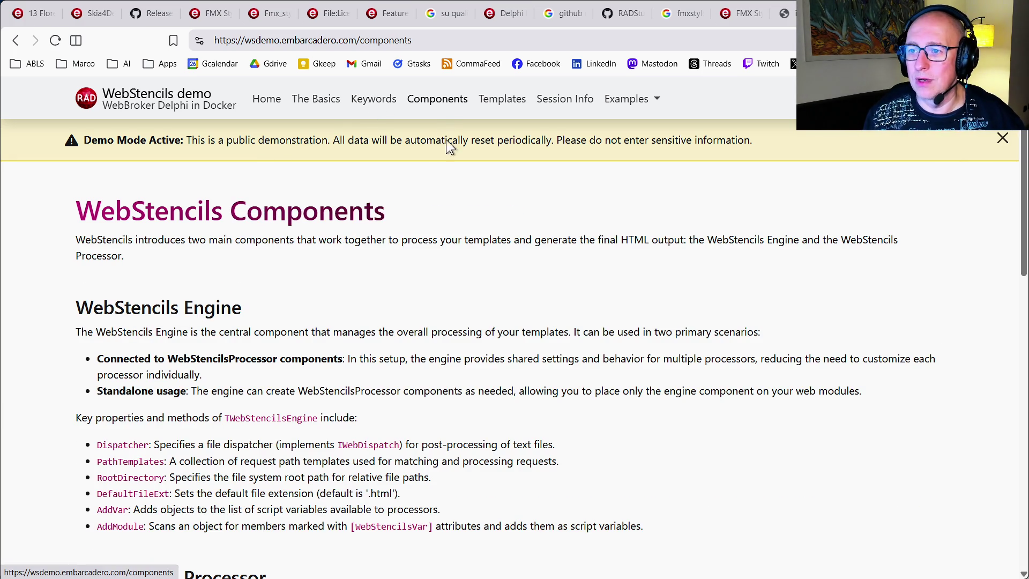
{"action": "left_click", "coordinate": [513, 103]}
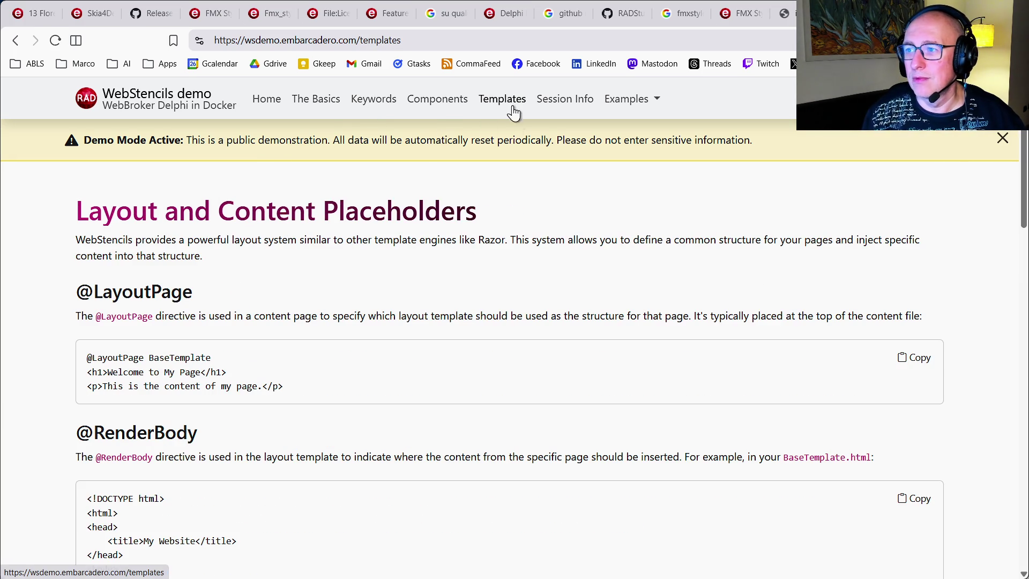
{"action": "left_click", "coordinate": [641, 108]}
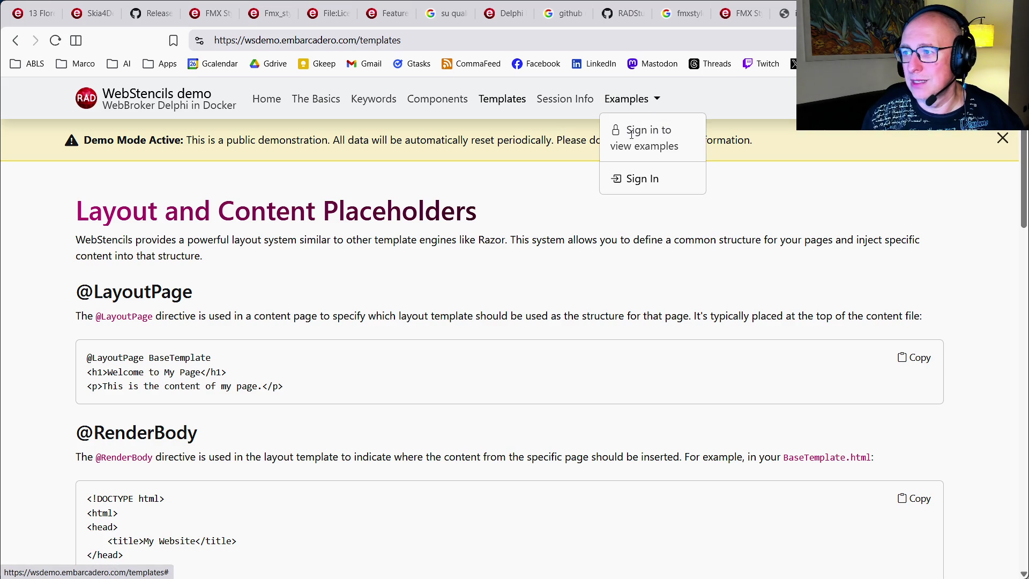
Step: Go to the Sign In page and fill in the username and password fields
{"action": "left_click", "coordinate": [638, 177]}
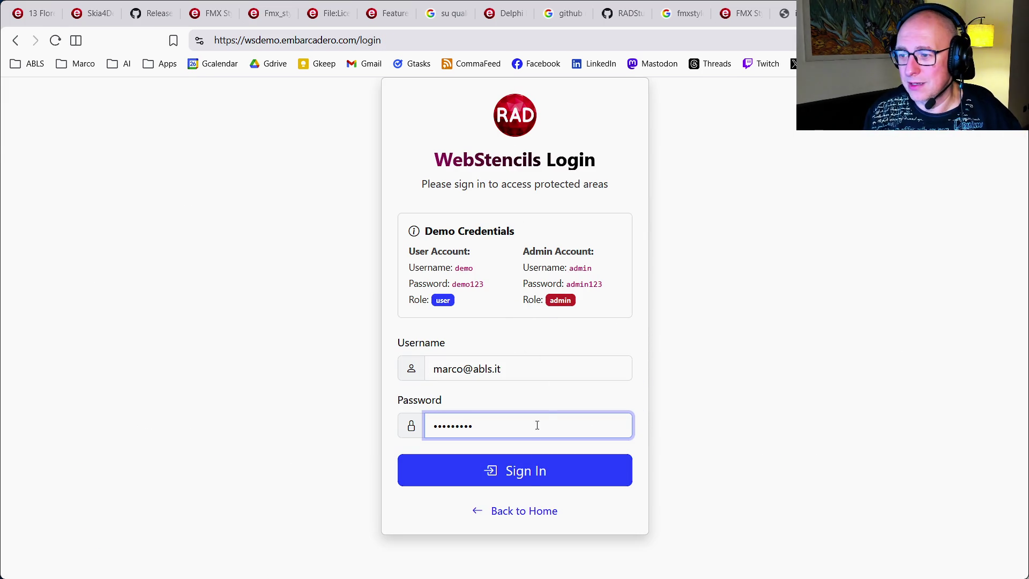
{"action": "left_click", "coordinate": [528, 472]}
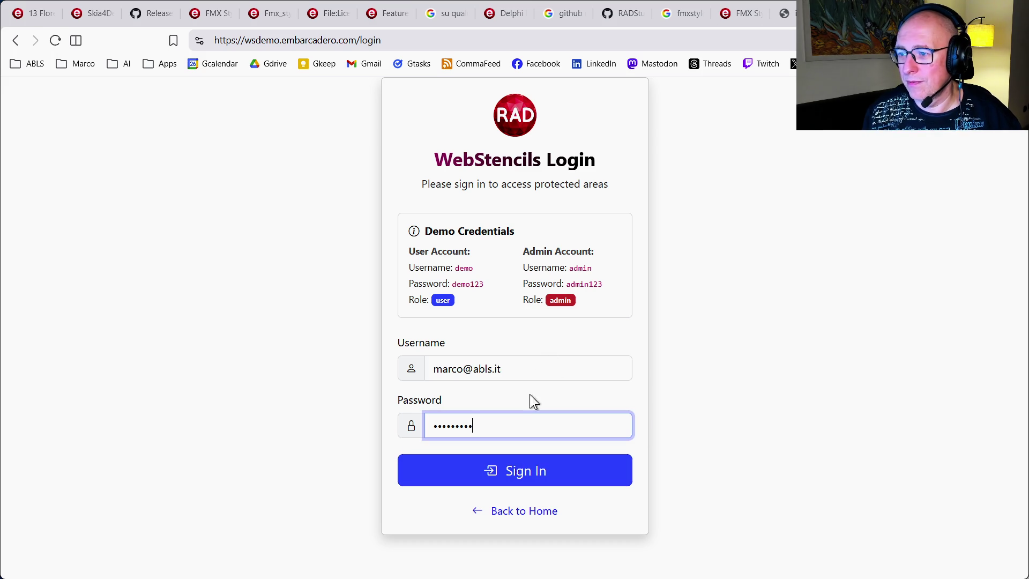
{"action": "left_click", "coordinate": [522, 369]}
{"action": "key", "text": "ctrl+a"}
{"action": "type", "text": "demo"}
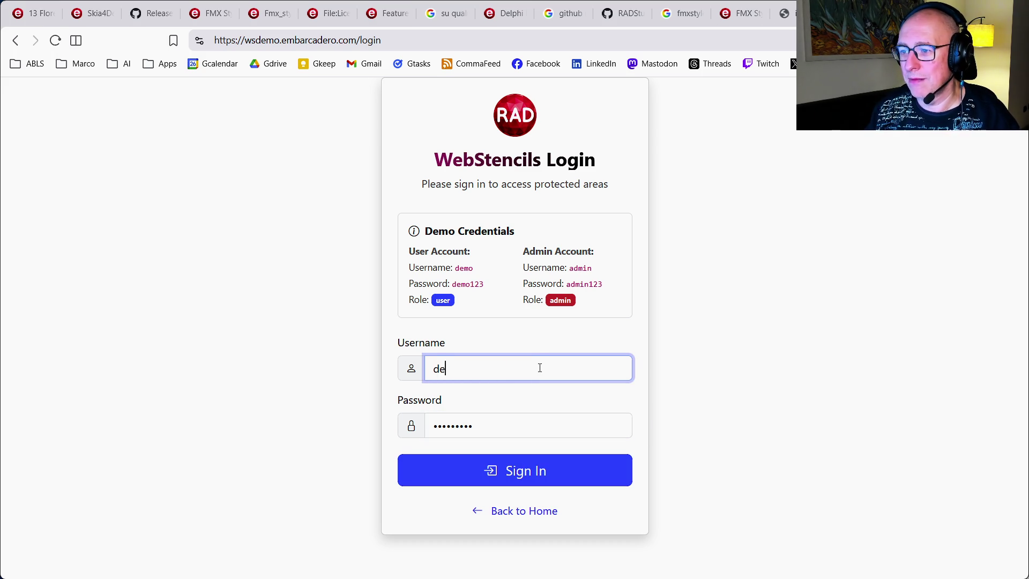
{"action": "key", "text": "Tab"}
{"action": "type", "text": "demo"}
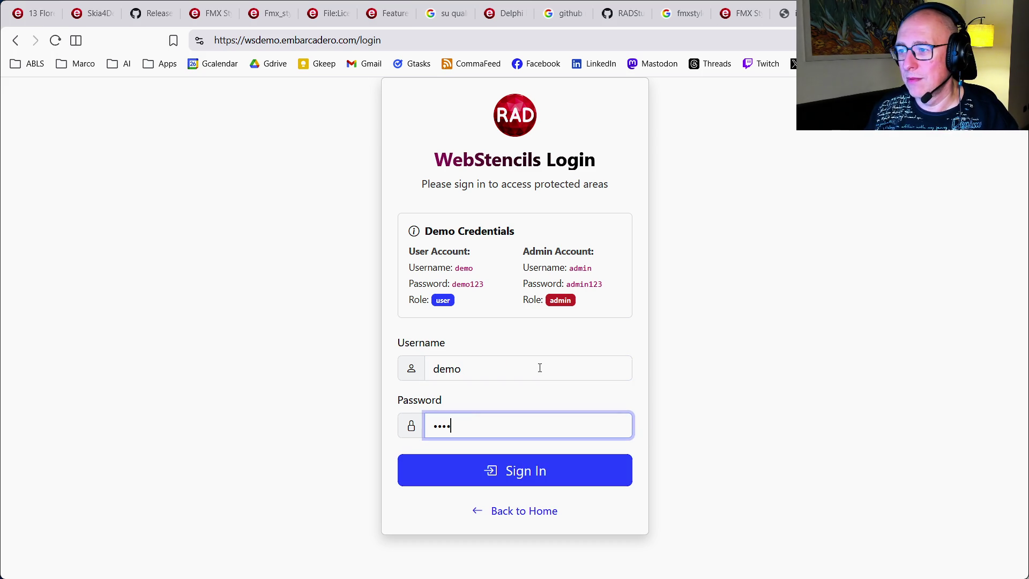
Step: Replace them with the admin demo credentials, submit, and decline saving the password
{"action": "key", "text": "shift+Tab"}
{"action": "type", "text": "admin"}
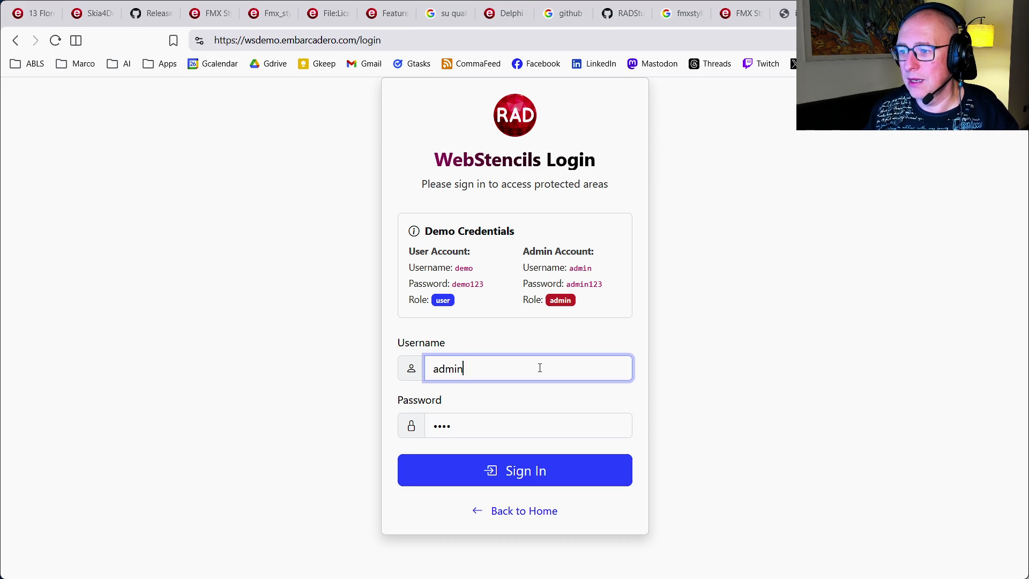
{"action": "key", "text": "Tab"}
{"action": "type", "text": "admin123"}
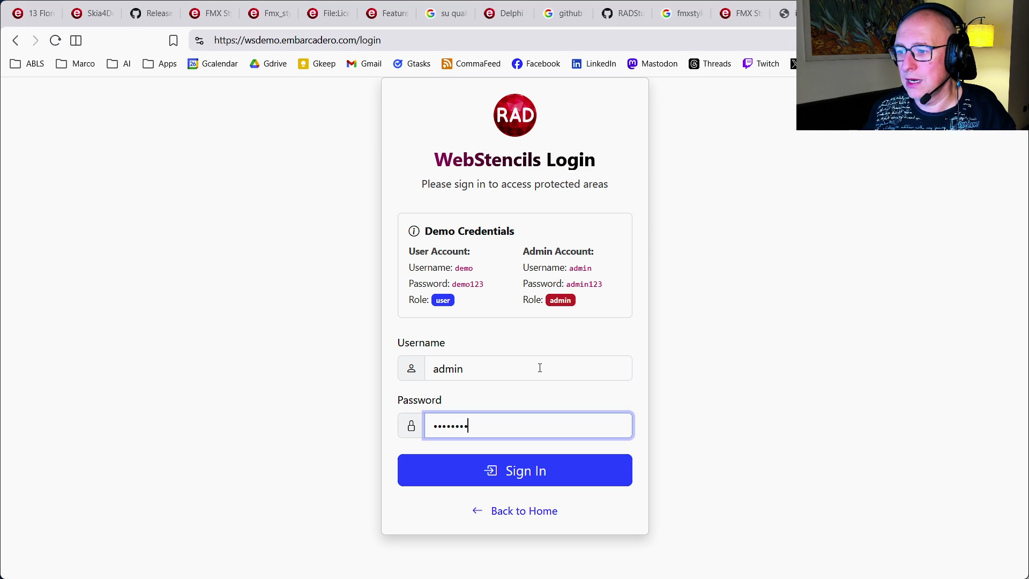
{"action": "key", "text": "Return"}
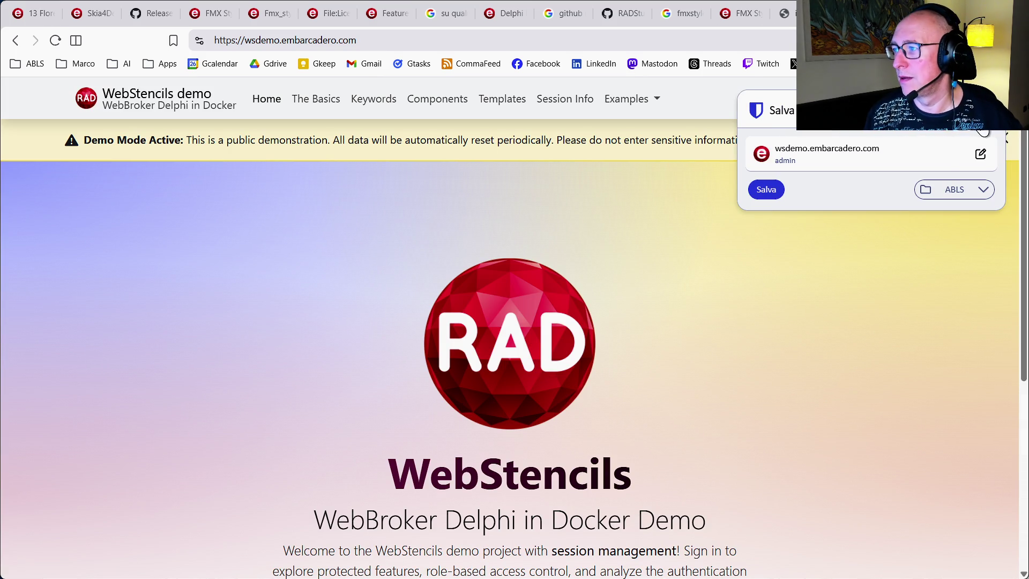
{"action": "left_click", "coordinate": [767, 190]}
Step: In HTMX Tasks, mark the spaghetti-code refactor task done and delete the TPanel captions task
{"action": "left_click", "coordinate": [1003, 139]}
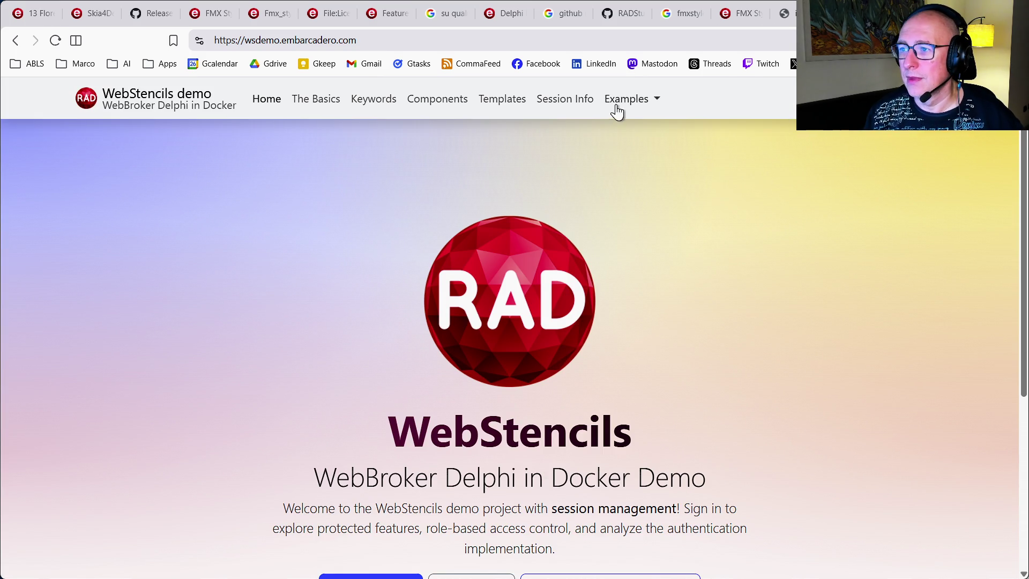
{"action": "left_click", "coordinate": [633, 99]}
{"action": "left_click", "coordinate": [658, 134]}
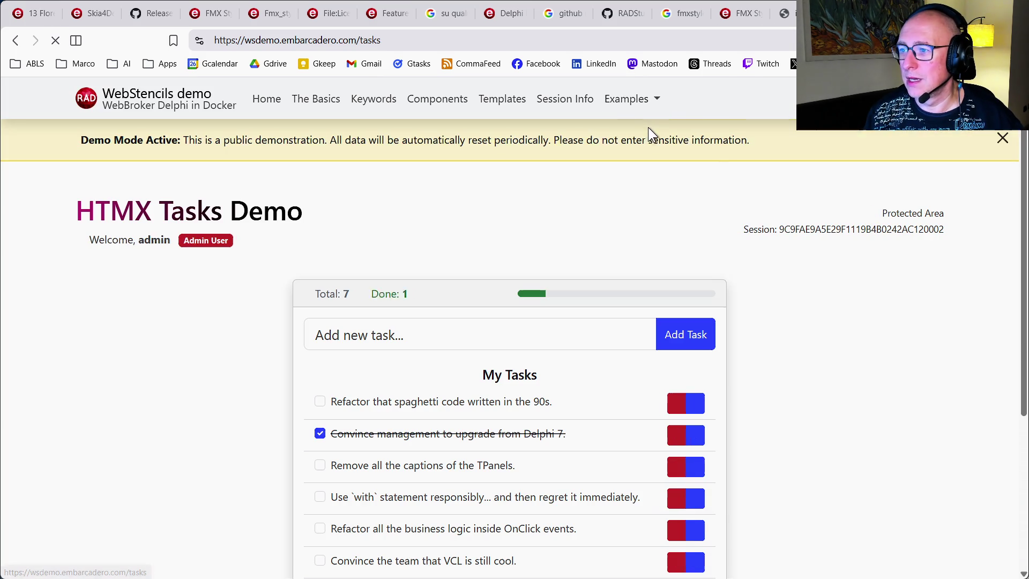
{"action": "scroll", "coordinate": [641, 257], "scroll_direction": "down", "scroll_amount": 2}
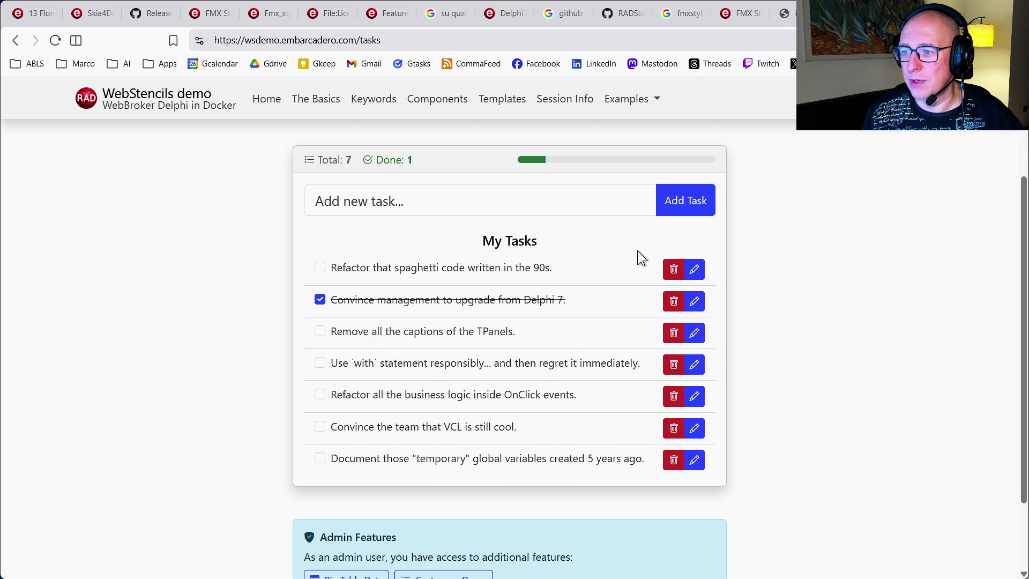
{"action": "left_click", "coordinate": [320, 268]}
{"action": "left_click", "coordinate": [674, 333]}
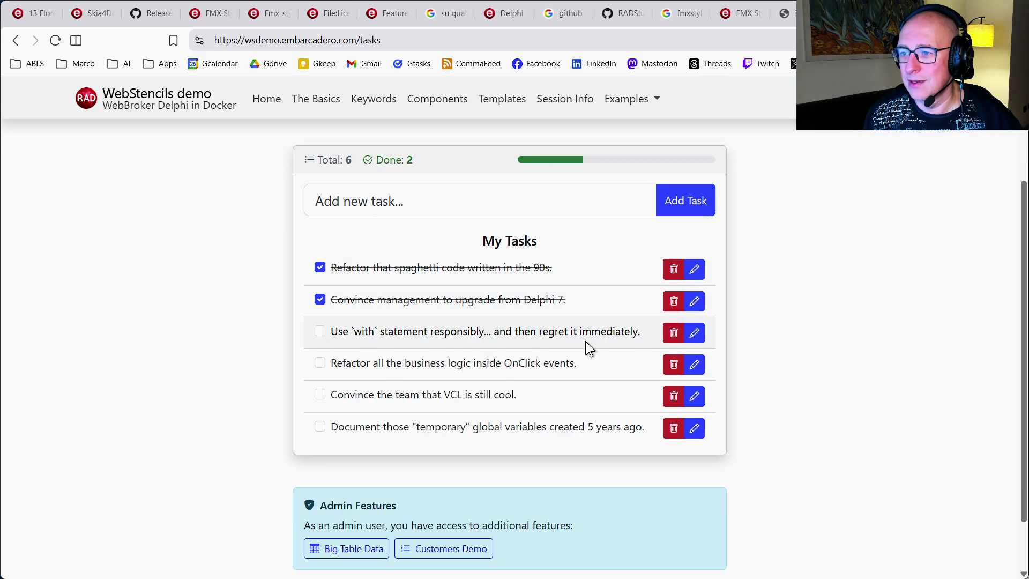
Step: Open the Big table example from the Examples menu
{"action": "scroll", "coordinate": [630, 259], "scroll_direction": "up", "scroll_amount": 2}
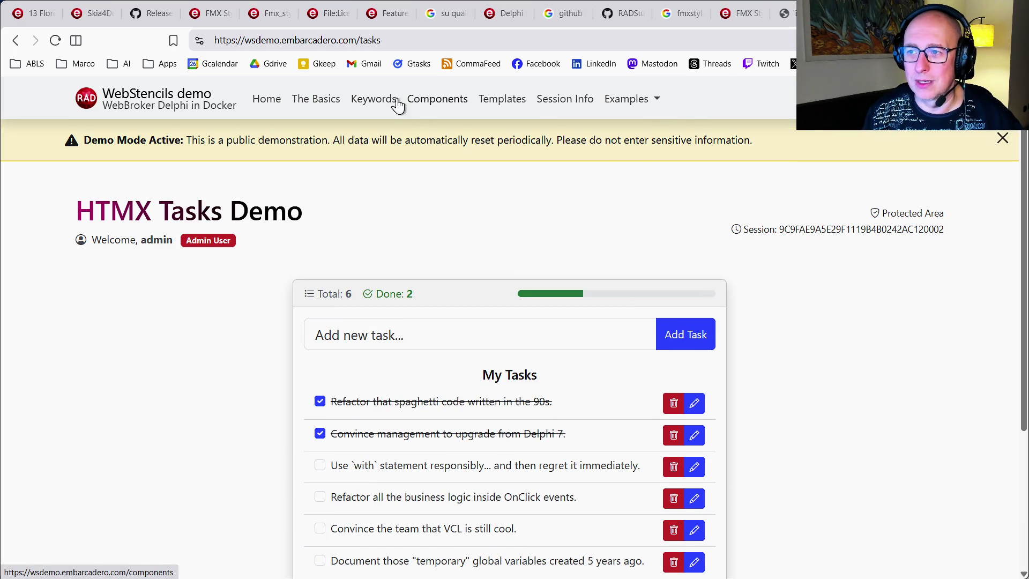
{"action": "left_click", "coordinate": [638, 103]}
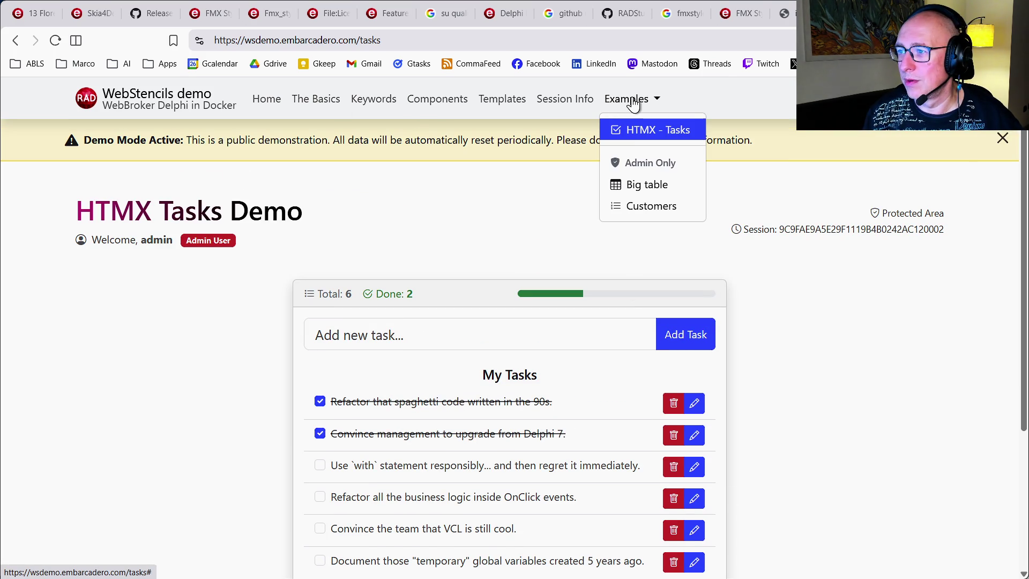
{"action": "left_click", "coordinate": [633, 187]}
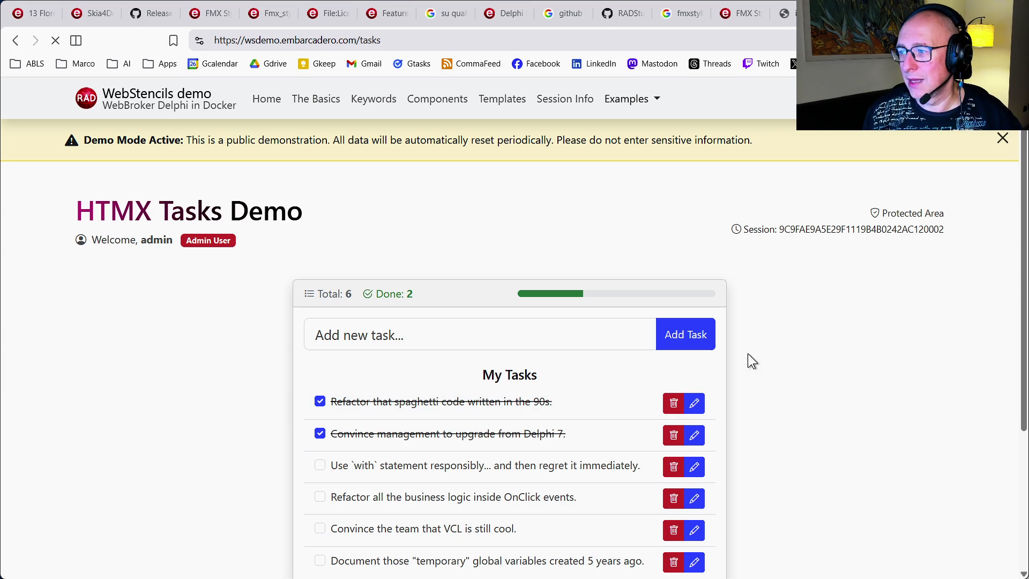
Step: Scroll down through the Big table's 1000 customer rows and back up to the top
{"action": "scroll", "coordinate": [429, 300], "scroll_direction": "down", "scroll_amount": 6}
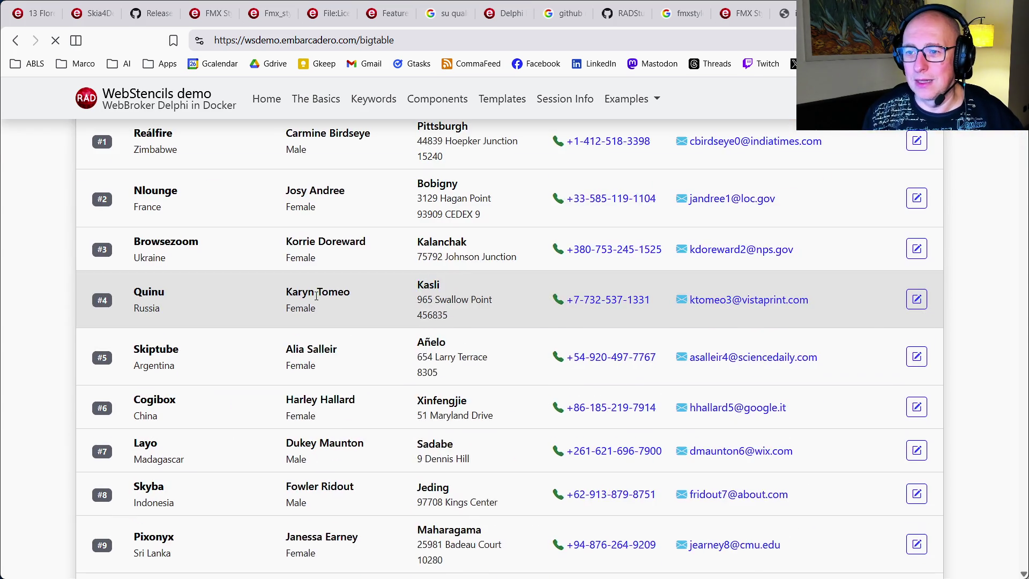
{"action": "scroll", "coordinate": [354, 324], "scroll_direction": "down", "scroll_amount": 20}
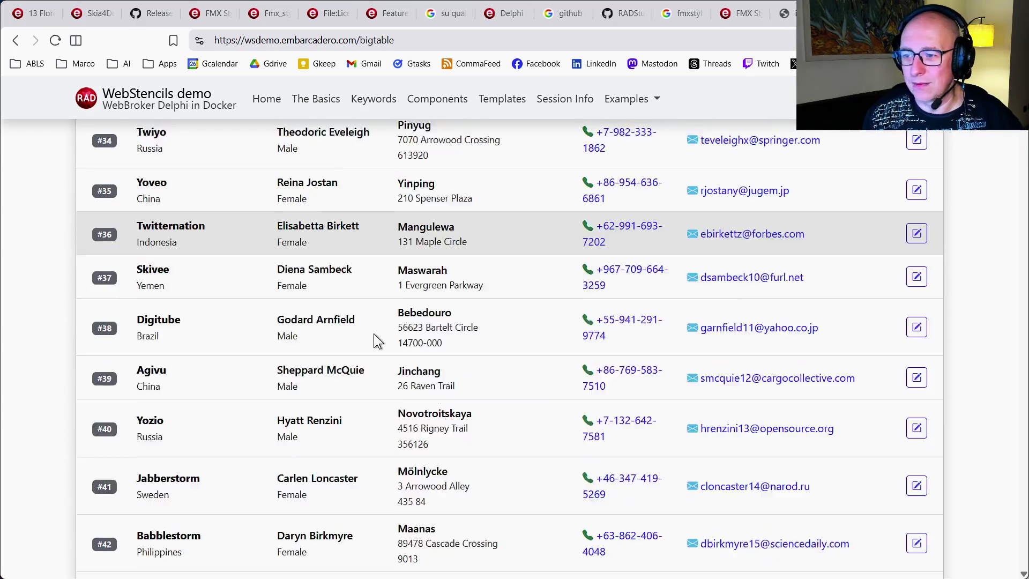
{"action": "scroll", "coordinate": [506, 367], "scroll_direction": "down", "scroll_amount": 20}
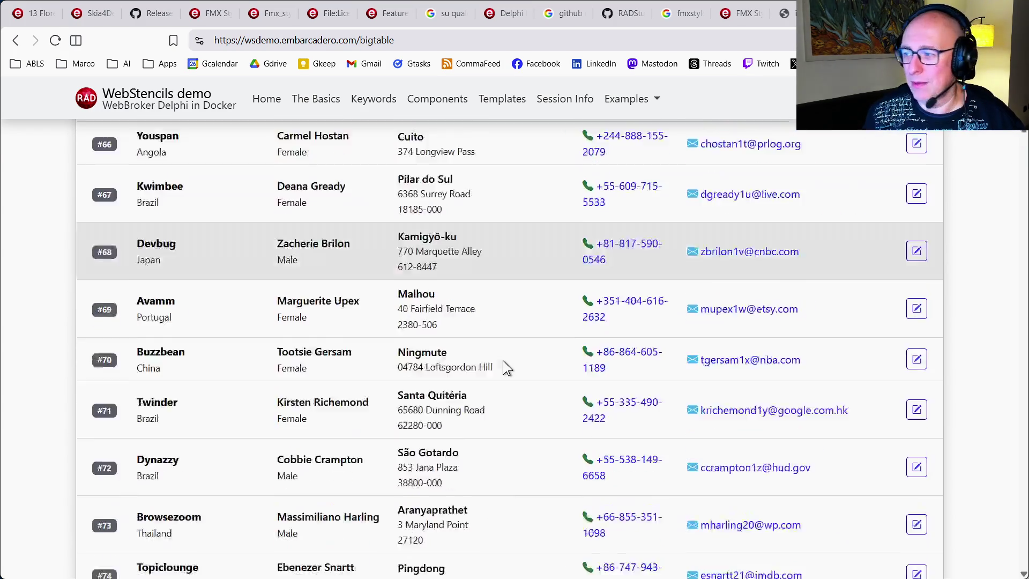
{"action": "scroll", "coordinate": [503, 361], "scroll_direction": "down", "scroll_amount": 20}
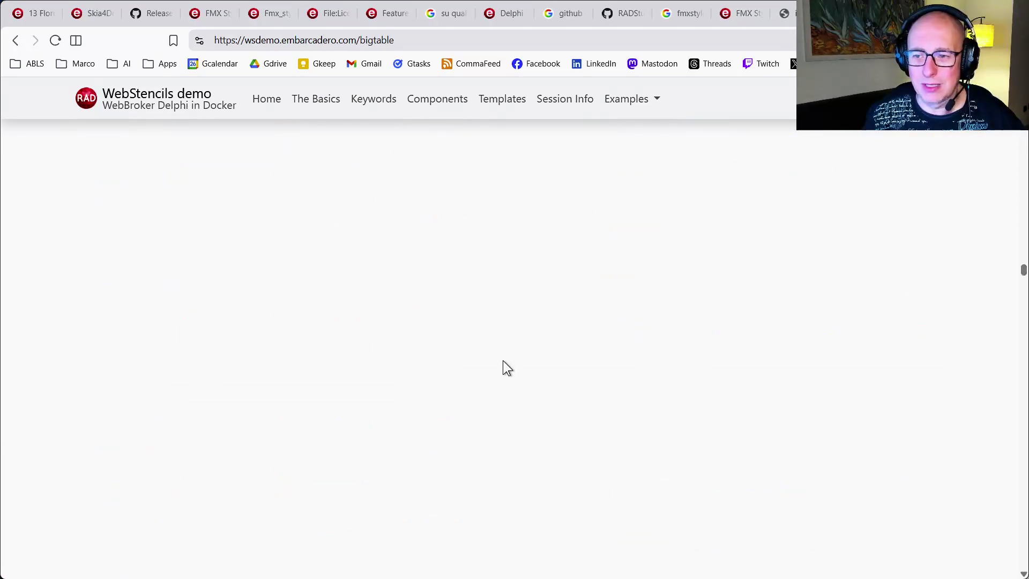
{"action": "scroll", "coordinate": [504, 361], "scroll_direction": "up", "scroll_amount": 20}
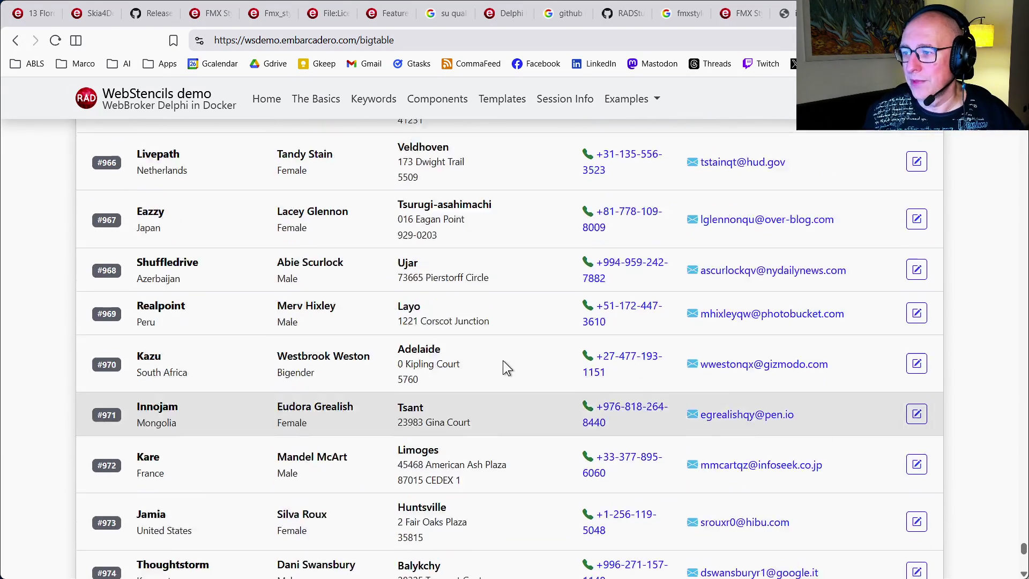
{"action": "scroll", "coordinate": [503, 364], "scroll_direction": "up", "scroll_amount": 20}
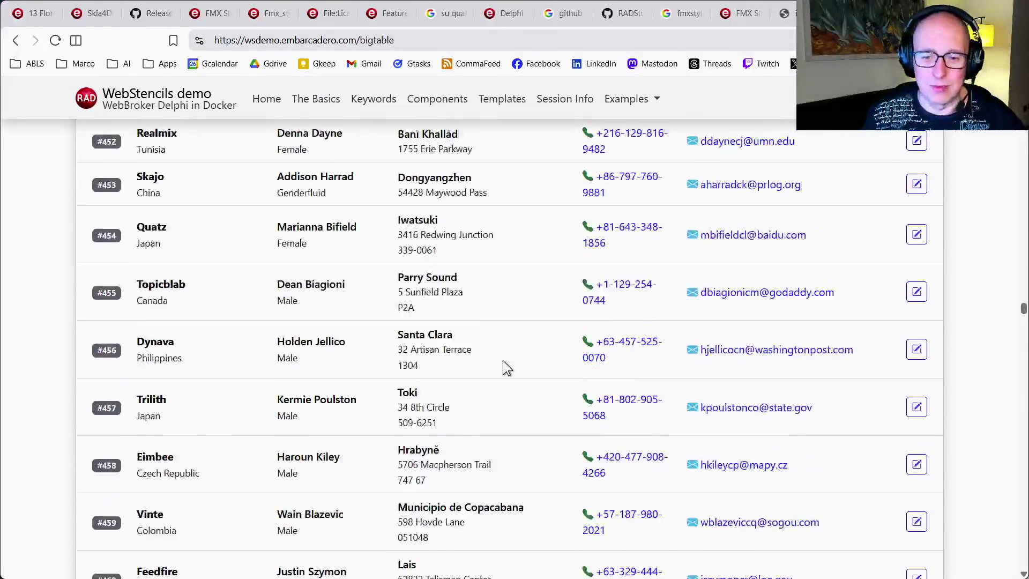
{"action": "scroll", "coordinate": [503, 360], "scroll_direction": "up", "scroll_amount": 20}
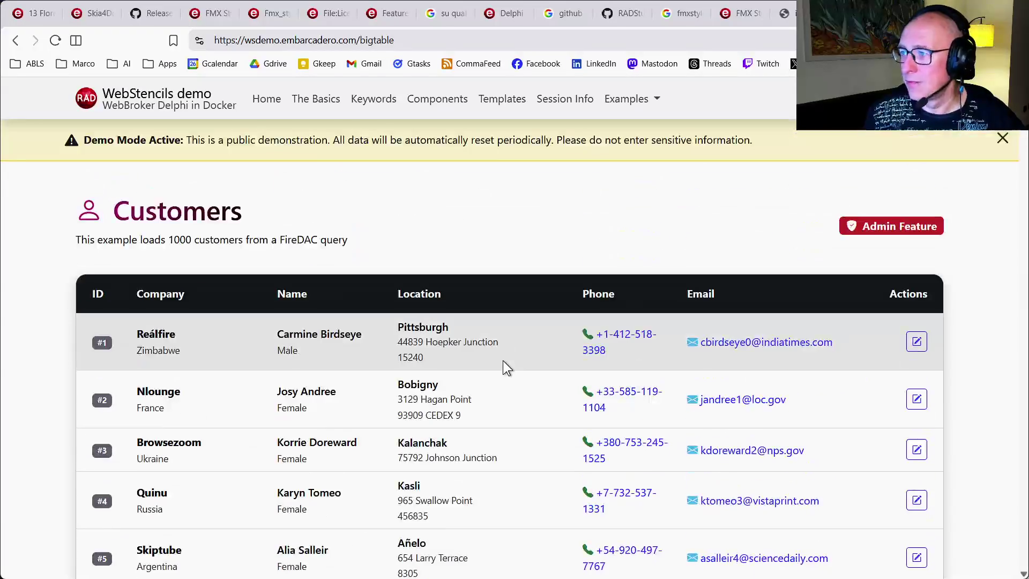
{"action": "left_click", "coordinate": [654, 98]}
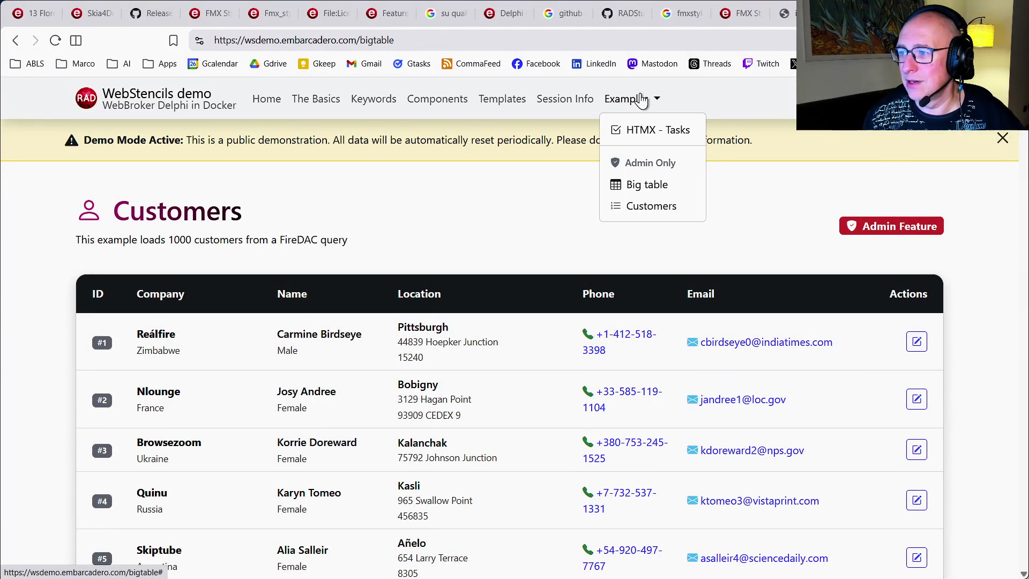
Step: Open the Customers example, view pages 2 and 3, and show 20 customers per page
{"action": "left_click", "coordinate": [646, 207]}
{"action": "scroll", "coordinate": [453, 242], "scroll_direction": "down", "scroll_amount": 8}
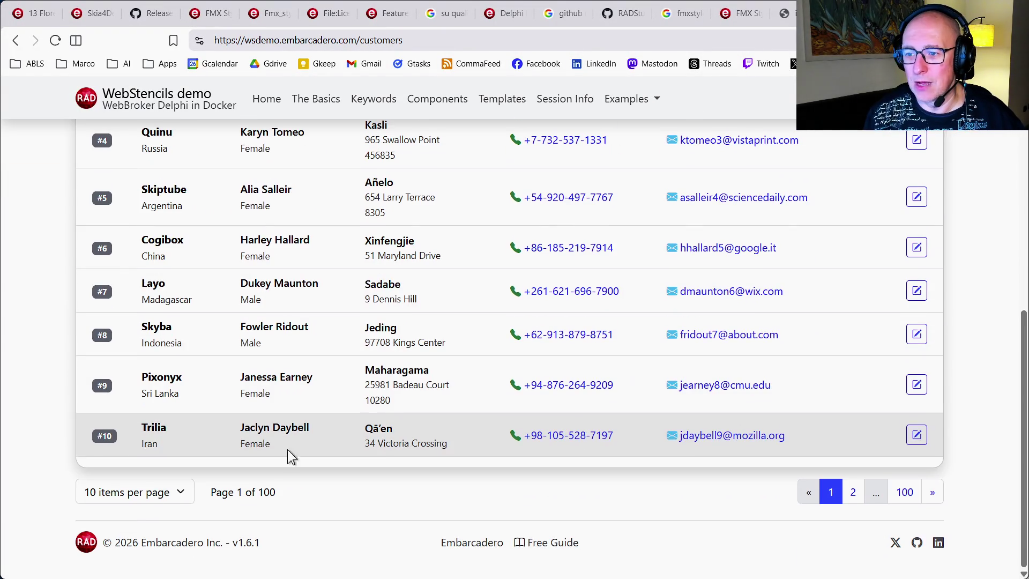
{"action": "left_click", "coordinate": [854, 494]}
{"action": "scroll", "coordinate": [838, 449], "scroll_direction": "down", "scroll_amount": 8}
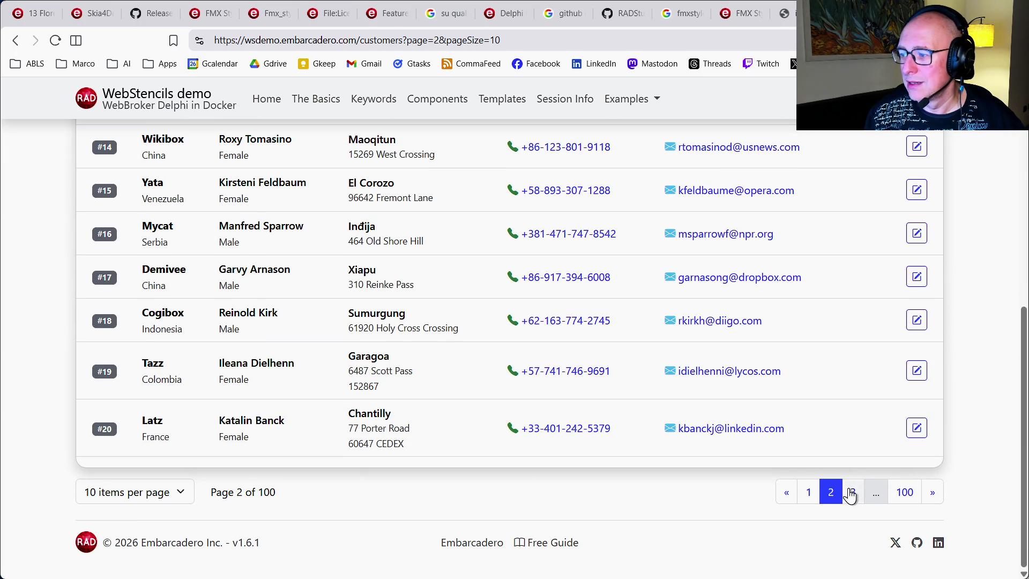
{"action": "left_click", "coordinate": [852, 493]}
{"action": "scroll", "coordinate": [247, 425], "scroll_direction": "down", "scroll_amount": 8}
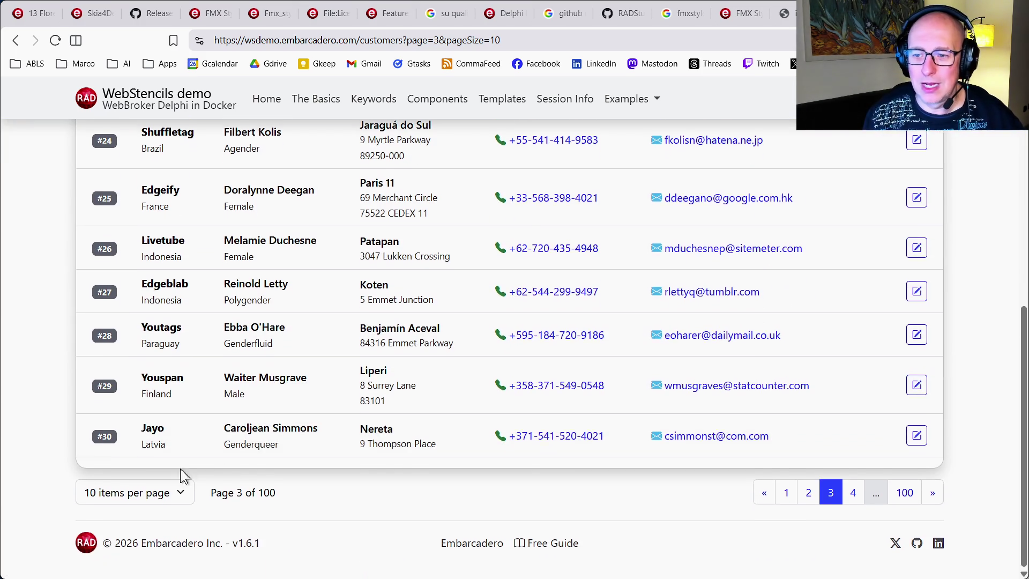
{"action": "left_click", "coordinate": [129, 493]}
{"action": "left_click", "coordinate": [137, 553]}
{"action": "scroll", "coordinate": [813, 375], "scroll_direction": "down", "scroll_amount": 6}
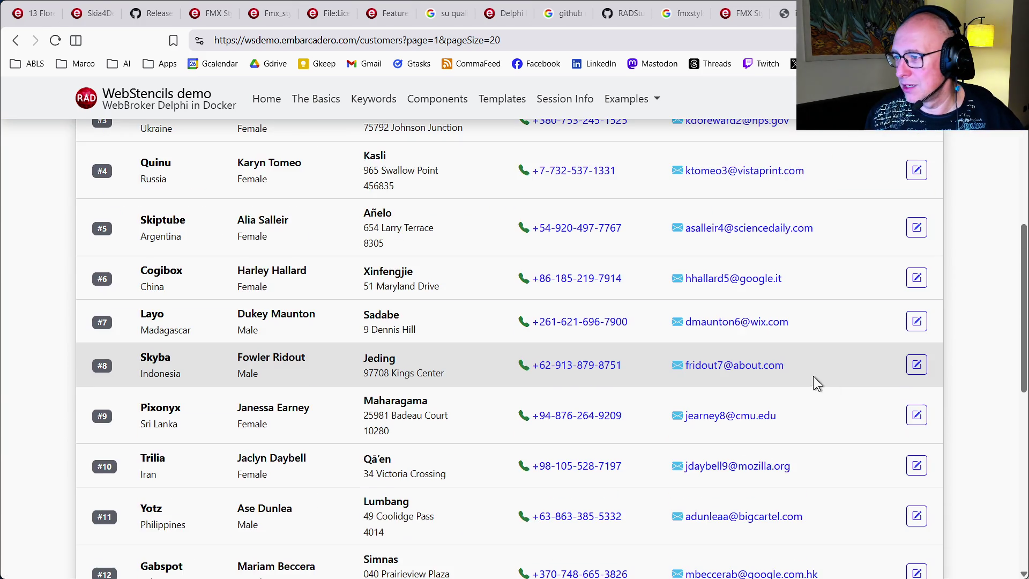
{"action": "scroll", "coordinate": [813, 376], "scroll_direction": "up", "scroll_amount": 6}
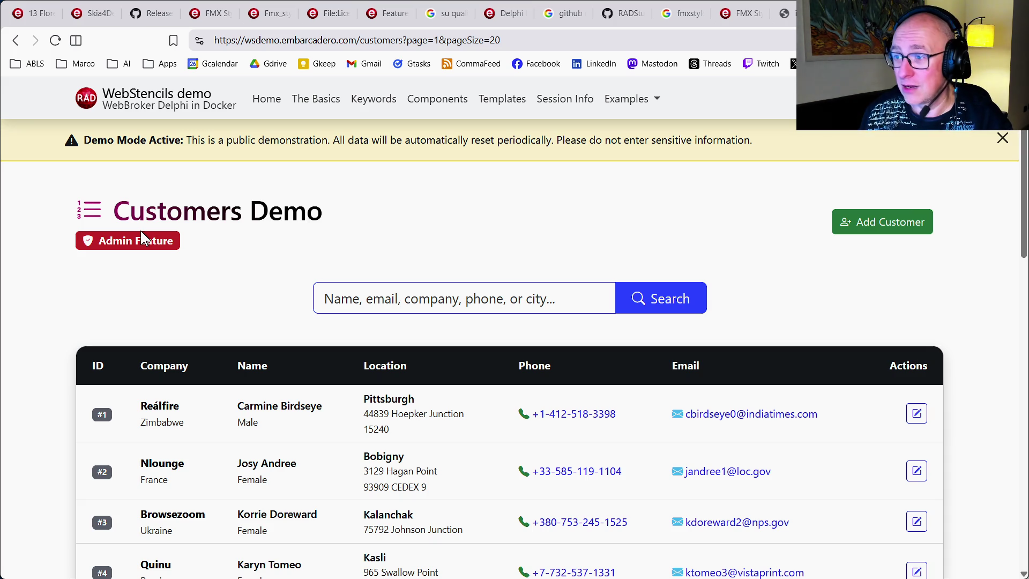
Step: Open the free HTMX & WebStencils guide from the footer link
{"action": "scroll", "coordinate": [202, 299], "scroll_direction": "down", "scroll_amount": 4}
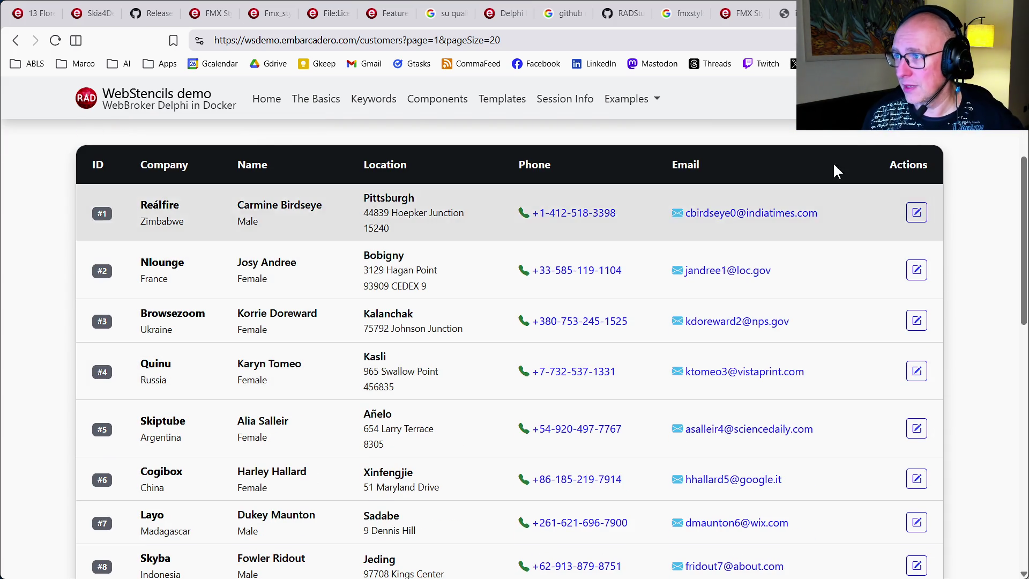
{"action": "scroll", "coordinate": [260, 115], "scroll_direction": "up", "scroll_amount": 4}
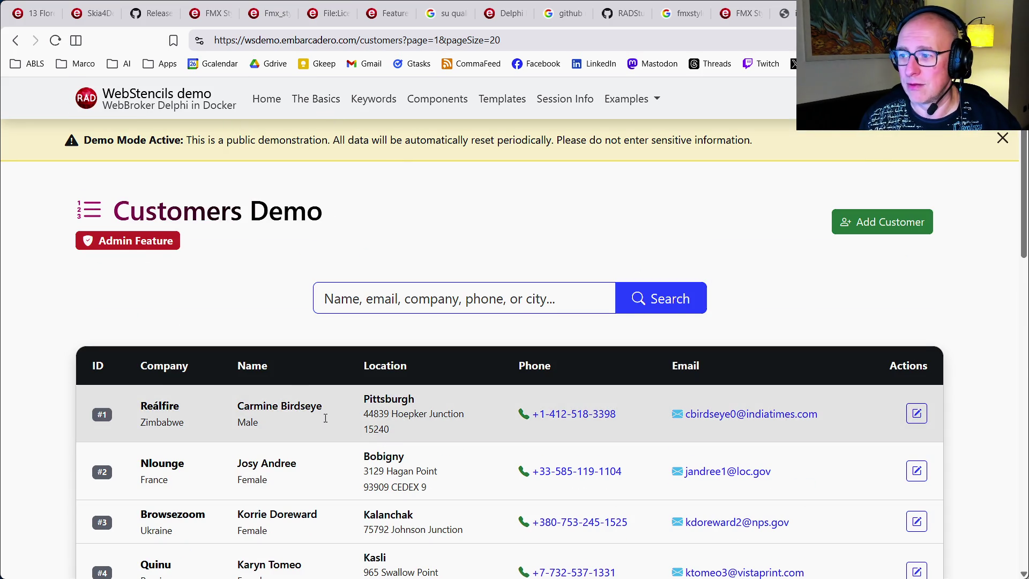
{"action": "scroll", "coordinate": [326, 418], "scroll_direction": "down", "scroll_amount": 18}
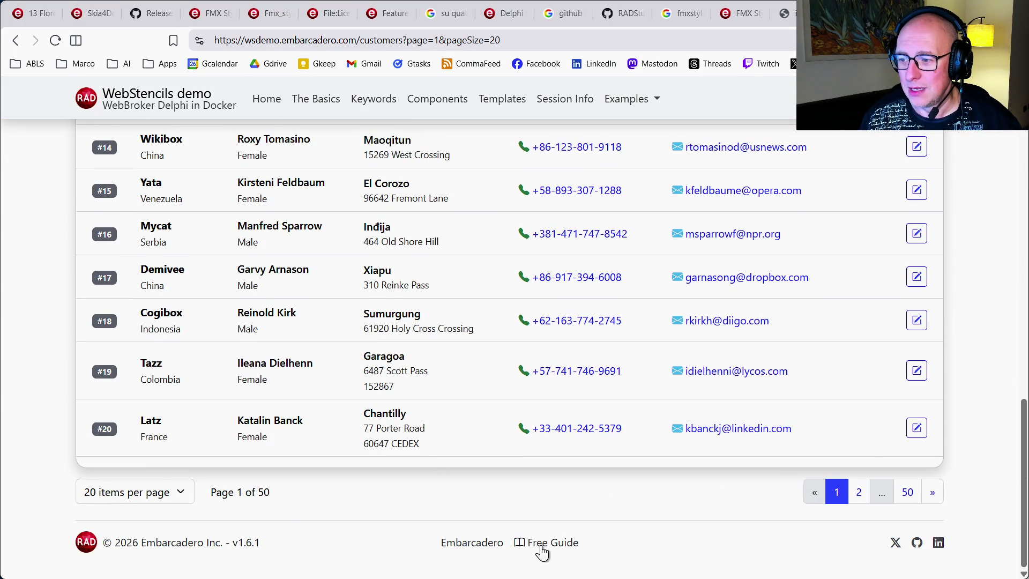
{"action": "left_click", "coordinate": [555, 544]}
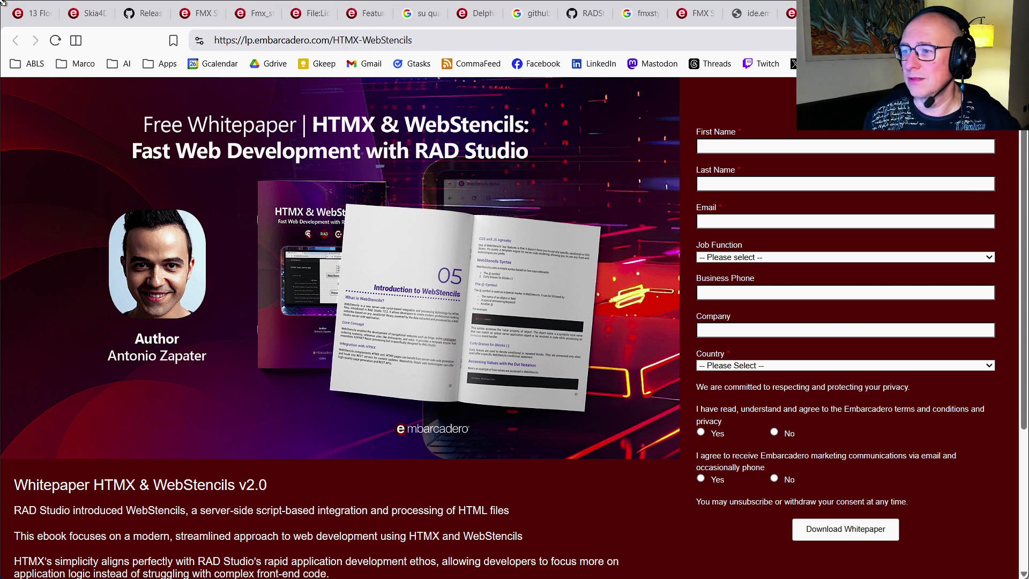
Step: Switch back to the 13 Florence - Release 1 DocWiki tab
{"action": "left_click", "coordinate": [27, 12]}
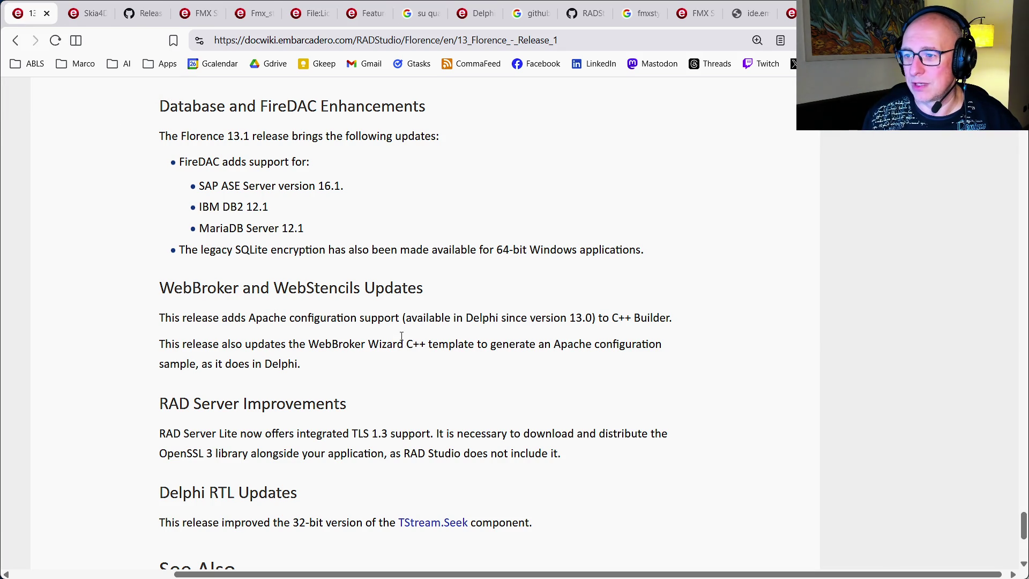
Step: Highlight the WebBroker and WebStencils Updates heading and the WebBroker Wizard C++ template sentence
{"action": "scroll", "coordinate": [294, 361], "scroll_direction": "down", "scroll_amount": 1}
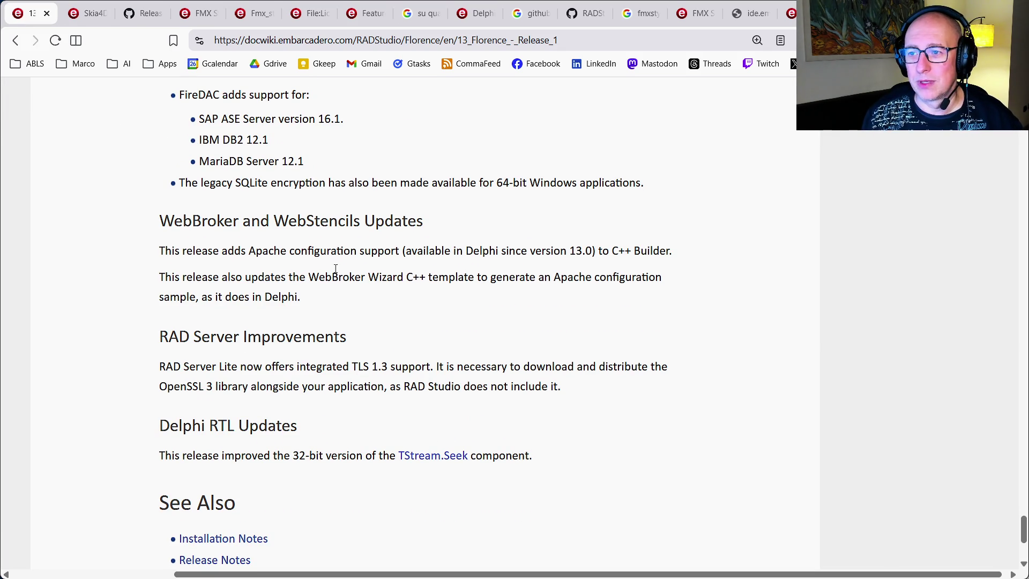
{"action": "scroll", "coordinate": [257, 265], "scroll_direction": "down", "scroll_amount": 3}
{"action": "scroll", "coordinate": [269, 234], "scroll_direction": "up", "scroll_amount": 2}
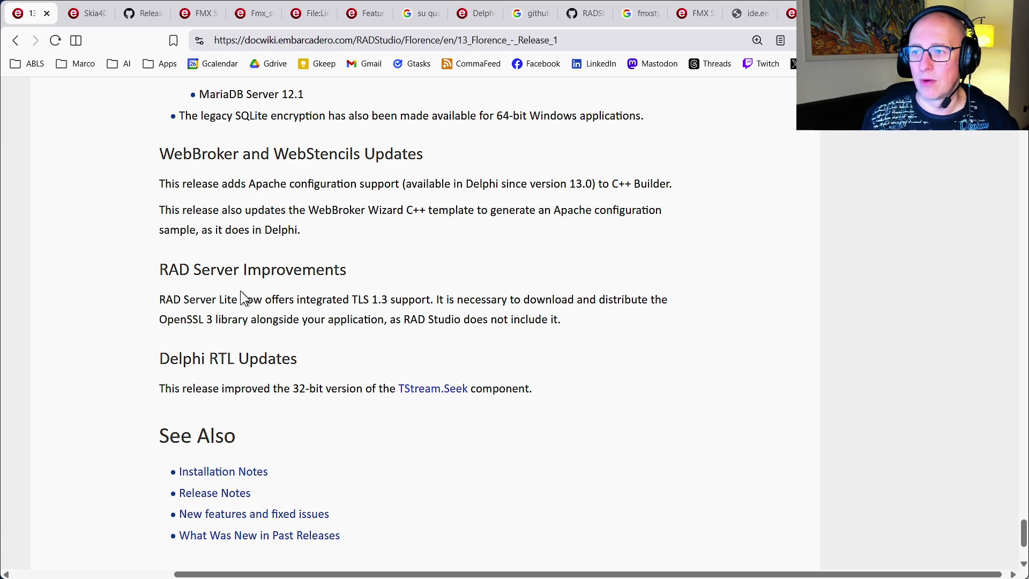
{"action": "scroll", "coordinate": [304, 247], "scroll_direction": "up", "scroll_amount": 2}
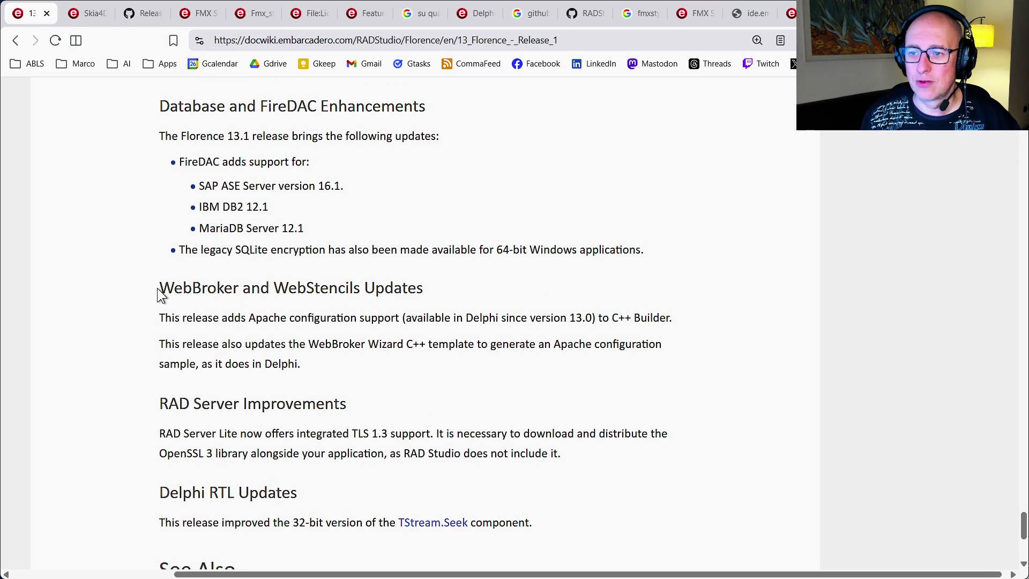
{"action": "left_click_drag", "start_coordinate": [159, 288], "coordinate": [430, 279]}
{"action": "left_click", "coordinate": [227, 361]}
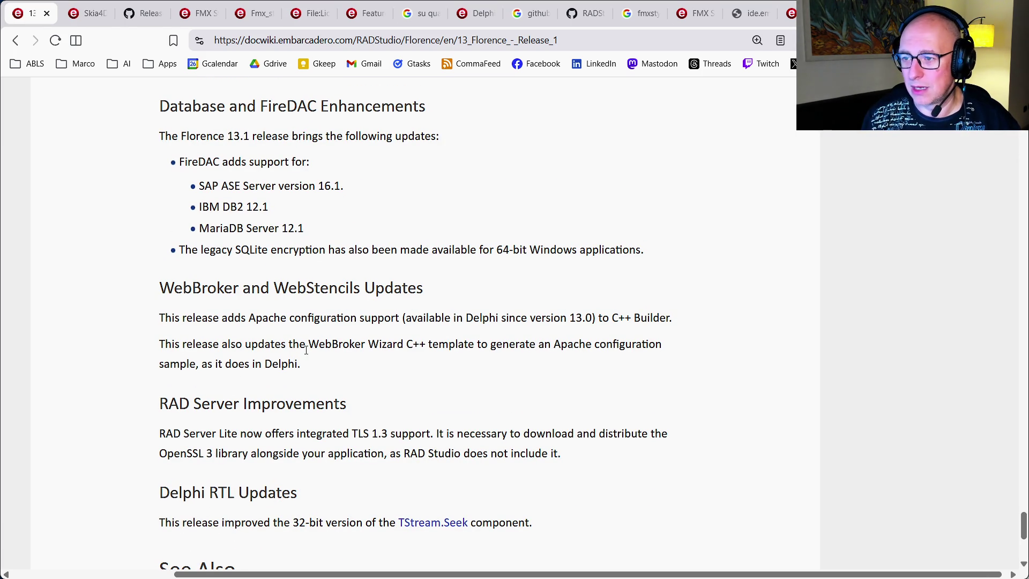
{"action": "mouse_move", "coordinate": [307, 344]}
{"action": "left_mouse_down"}
{"action": "mouse_move", "coordinate": [564, 344]}
{"action": "mouse_move", "coordinate": [271, 365]}
{"action": "mouse_move", "coordinate": [304, 367]}
{"action": "left_mouse_up"}
{"action": "left_click", "coordinate": [304, 368]}
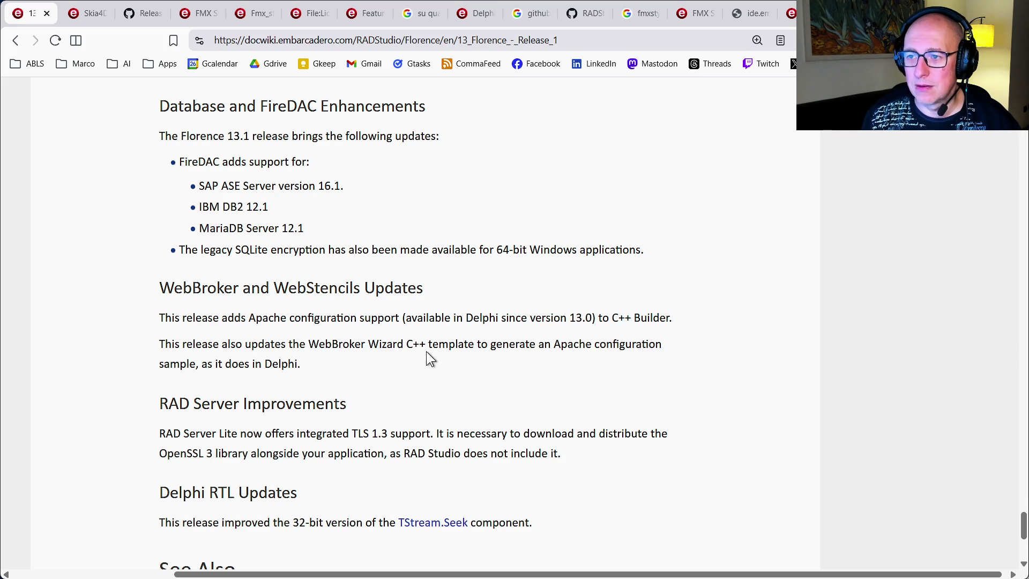
Step: Scroll down to the Bookmarks screenshot and the Delphi LSP and LSIF section
{"action": "scroll", "coordinate": [343, 360], "scroll_direction": "up", "scroll_amount": 3}
{"action": "scroll", "coordinate": [343, 359], "scroll_direction": "down", "scroll_amount": 8}
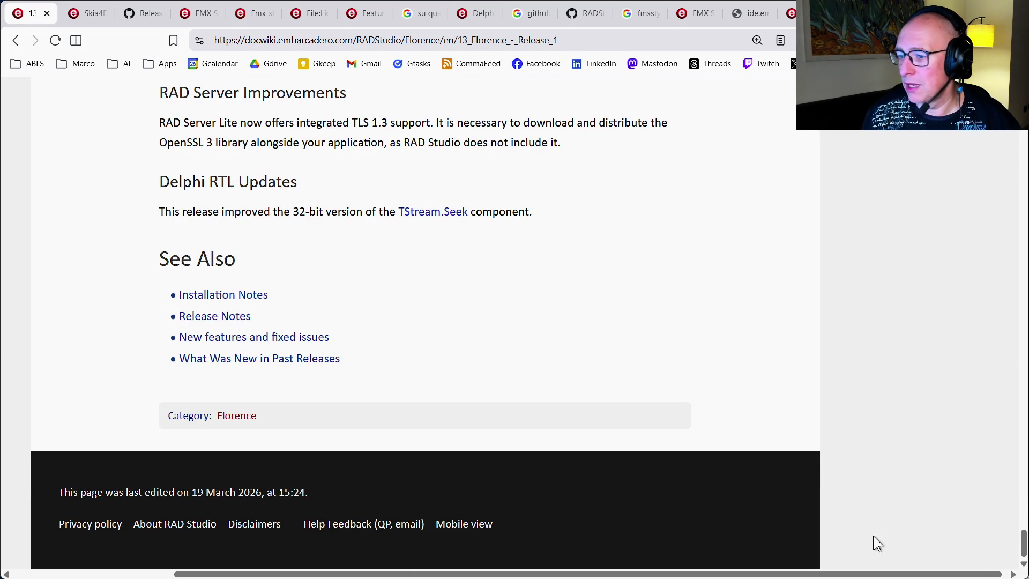
{"action": "mouse_move", "coordinate": [1025, 552]}
{"action": "left_mouse_down"}
{"action": "mouse_move", "coordinate": [1025, 96]}
{"action": "mouse_move", "coordinate": [1025, 207]}
{"action": "left_mouse_up"}
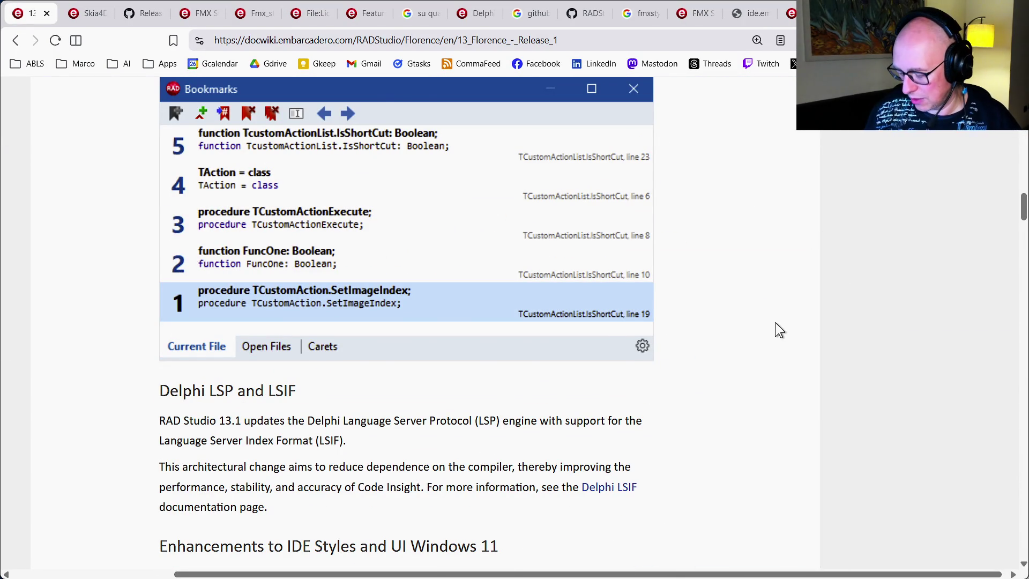
Step: Reset the zoom to 100% and jump to the Other FireMonkey Improvements section
{"action": "key", "text": "ctrl+0"}
{"action": "scroll", "coordinate": [775, 322], "scroll_direction": "up", "scroll_amount": 15}
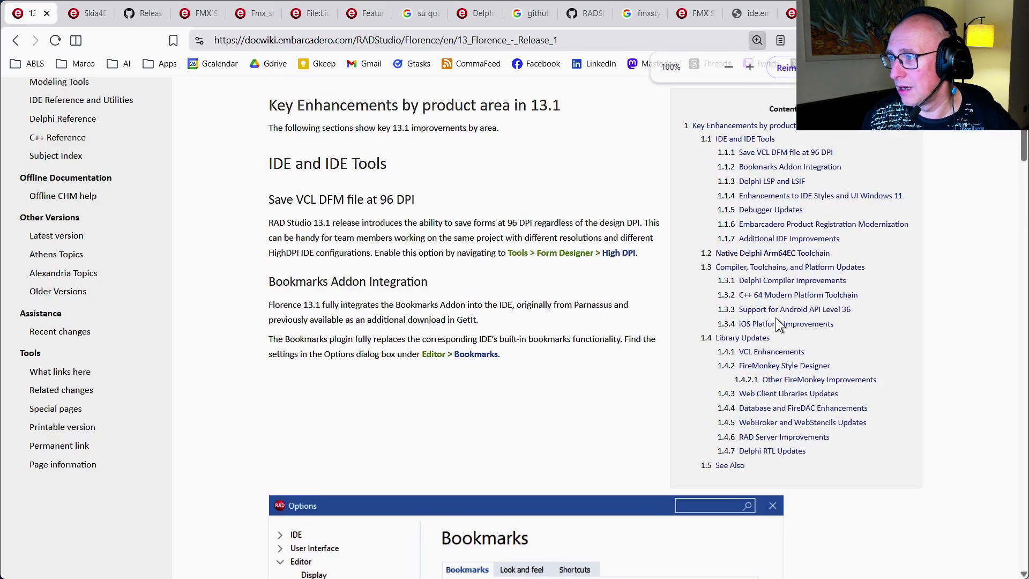
{"action": "scroll", "coordinate": [777, 313], "scroll_direction": "down", "scroll_amount": 1}
{"action": "scroll", "coordinate": [831, 356], "scroll_direction": "down", "scroll_amount": 5}
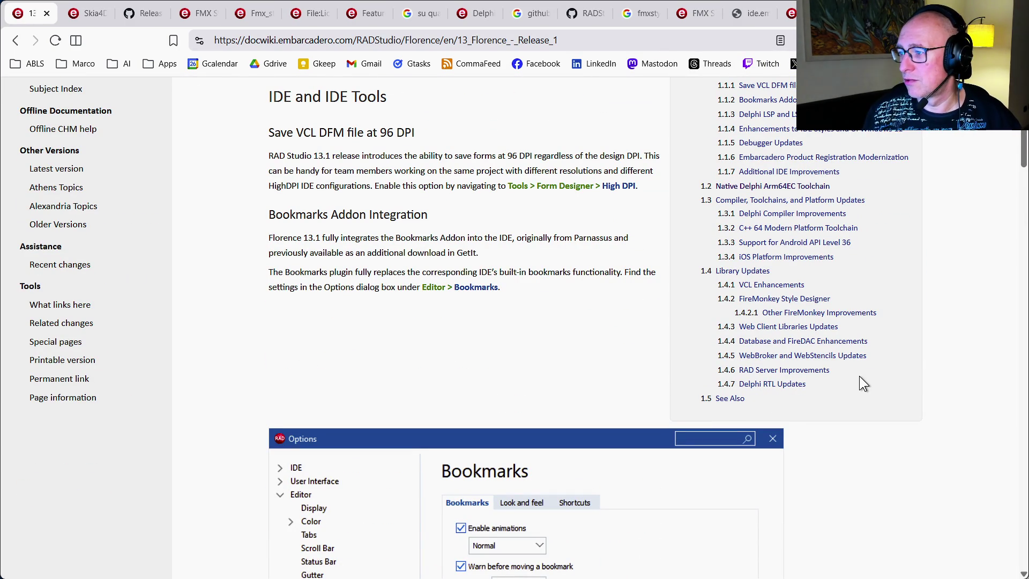
{"action": "left_click", "coordinate": [821, 314]}
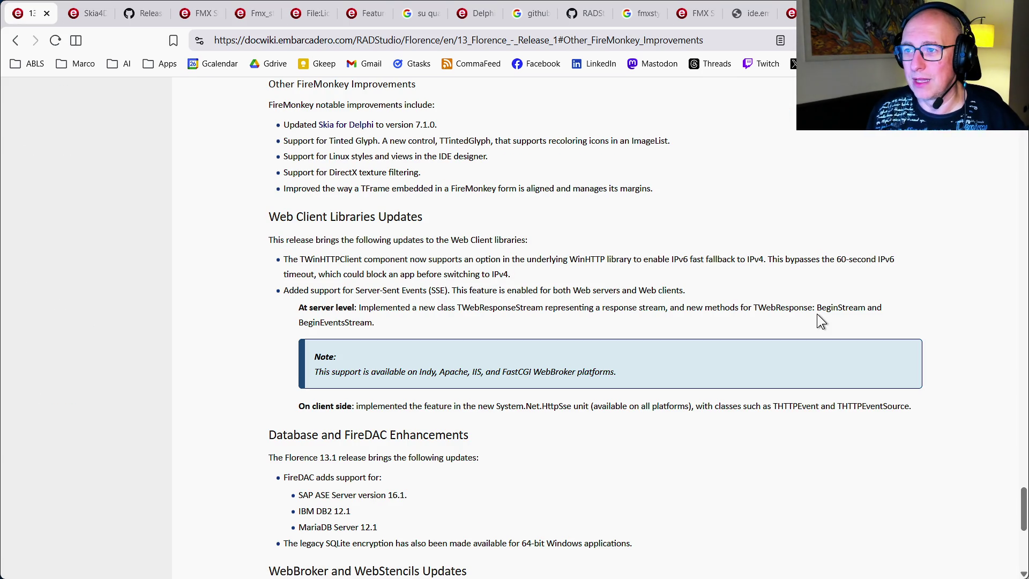
{"action": "left_click", "coordinate": [1023, 147]}
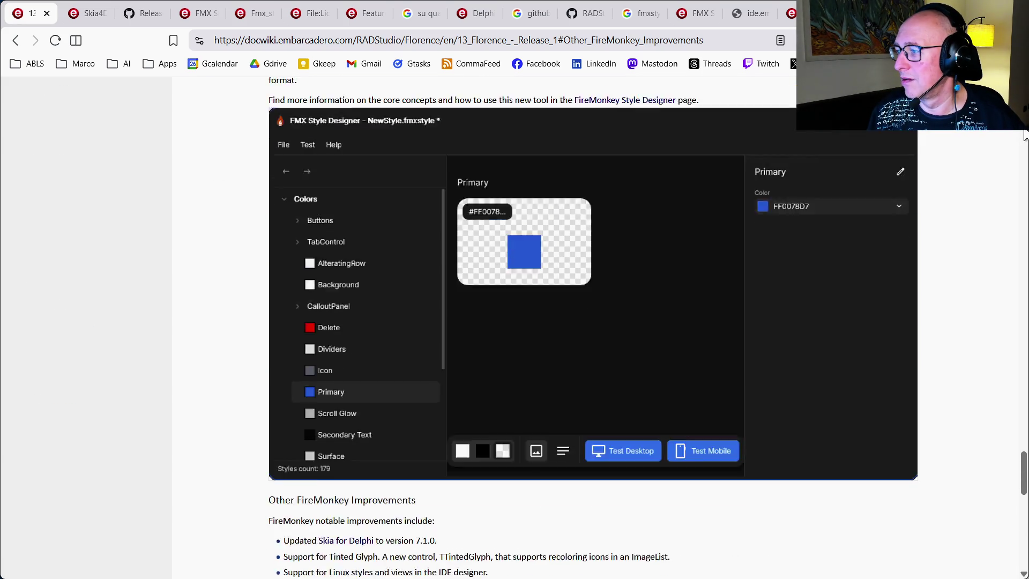
Step: Return to the top and jump to the VCL Enhancements section
{"action": "key", "text": "Home"}
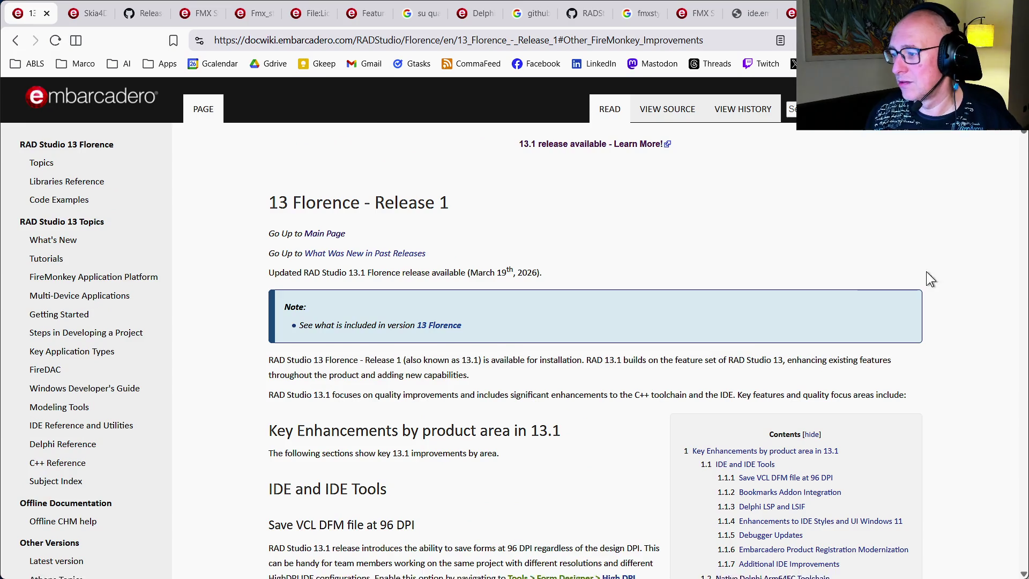
{"action": "scroll", "coordinate": [885, 266], "scroll_direction": "down", "scroll_amount": 5}
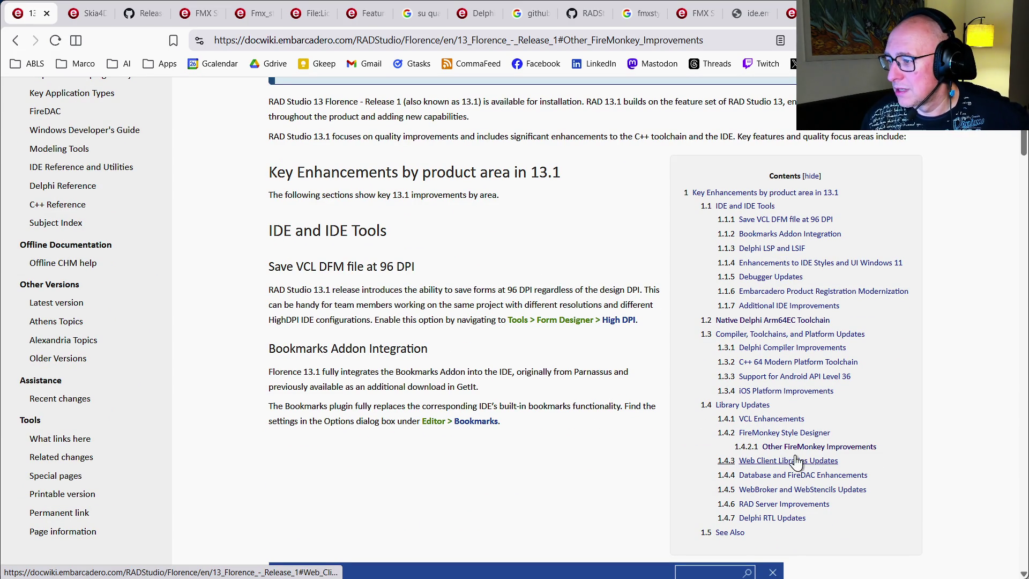
{"action": "left_click", "coordinate": [770, 420]}
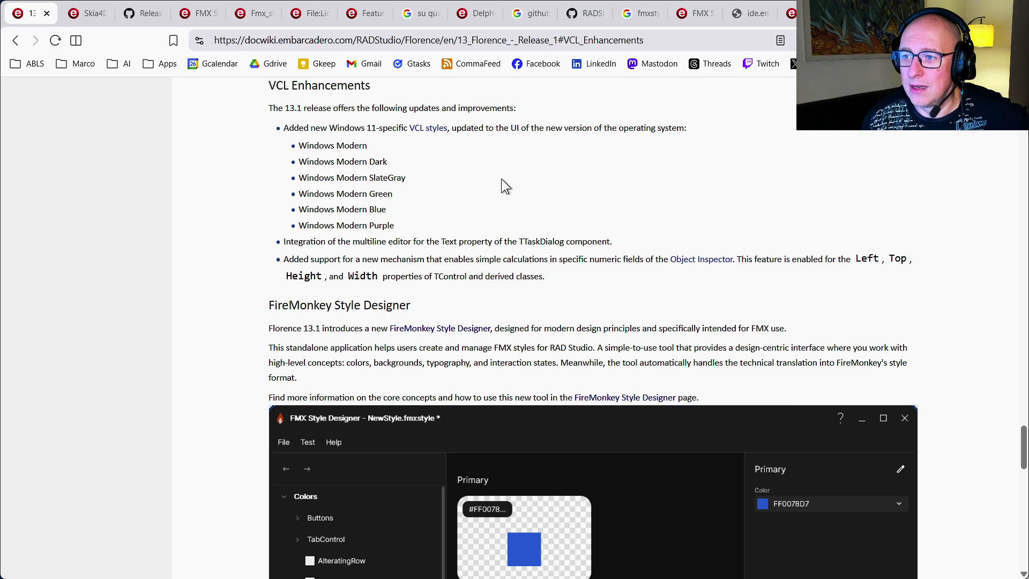
Step: Highlight the TTaskDialog multiline editor bullet, then open 'New features and fixed issues' from See Also
{"action": "left_click_drag", "start_coordinate": [304, 240], "coordinate": [581, 236]}
{"action": "left_click", "coordinate": [493, 270]}
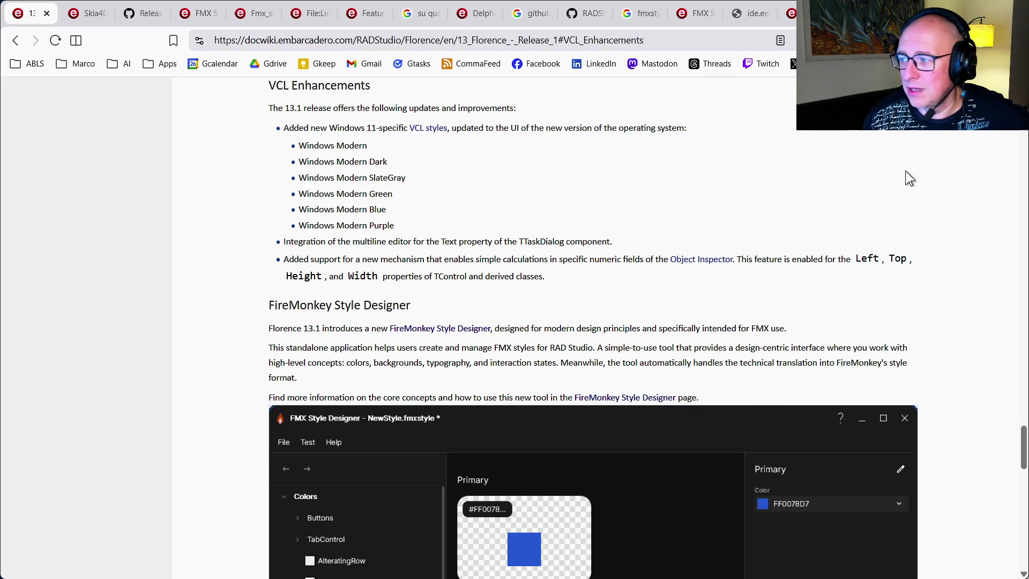
{"action": "left_click_drag", "start_coordinate": [1024, 445], "coordinate": [1023, 547]}
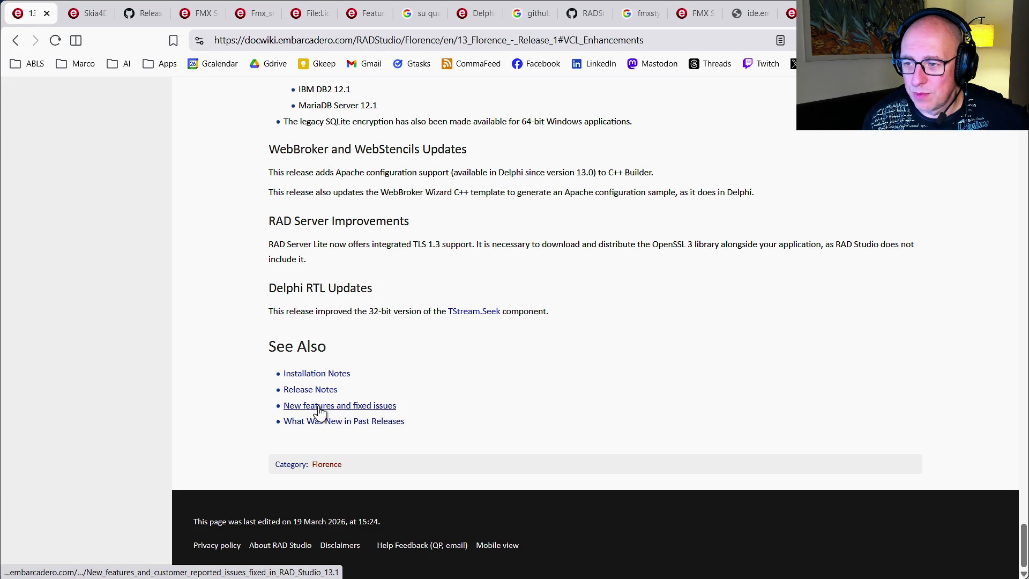
{"action": "left_click", "coordinate": [360, 408]}
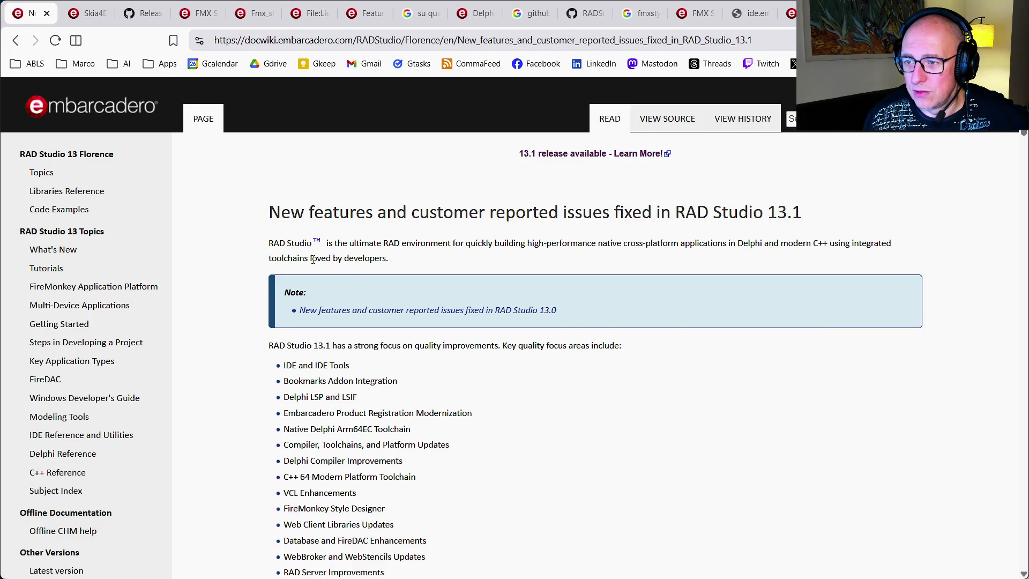
{"action": "scroll", "coordinate": [355, 292], "scroll_direction": "down", "scroll_amount": 12}
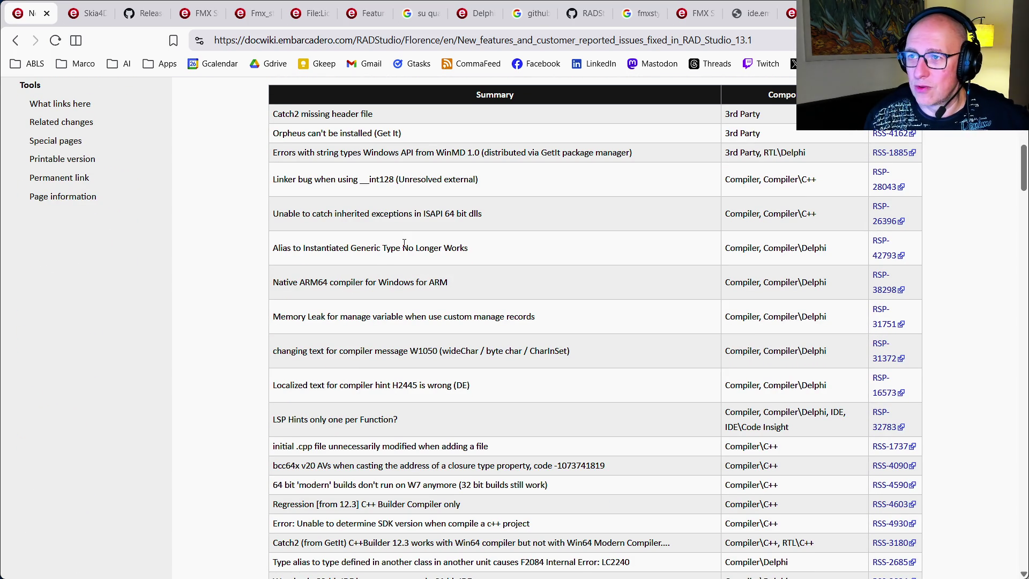
{"action": "scroll", "coordinate": [404, 243], "scroll_direction": "down", "scroll_amount": 5}
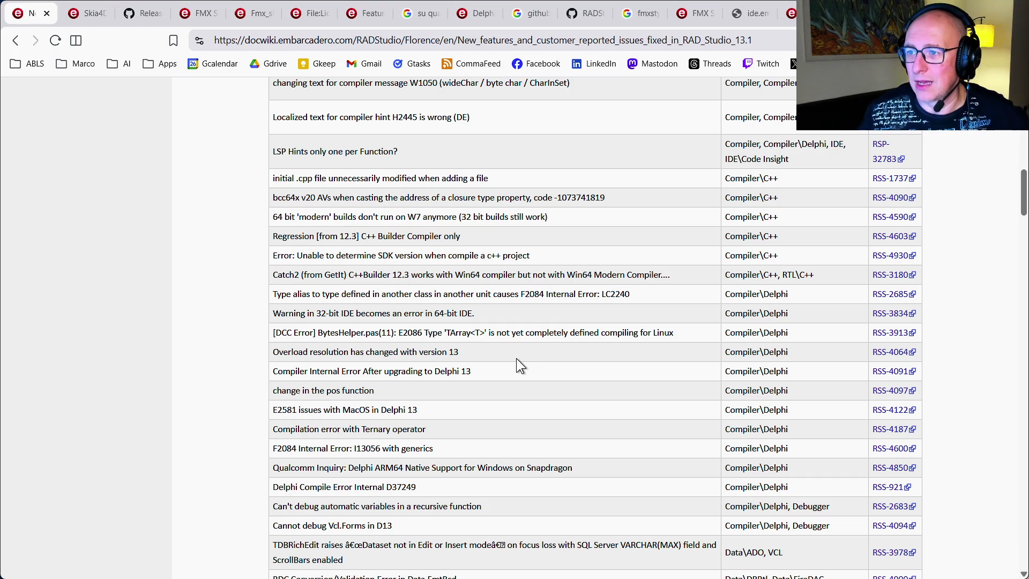
{"action": "scroll", "coordinate": [587, 236], "scroll_direction": "down", "scroll_amount": 2}
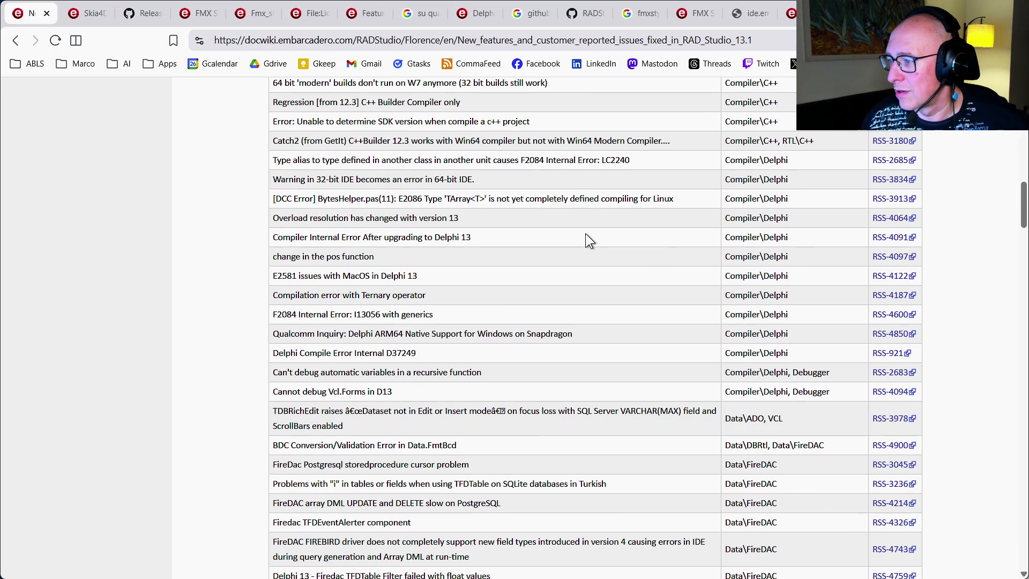
{"action": "scroll", "coordinate": [344, 296], "scroll_direction": "down", "scroll_amount": 3}
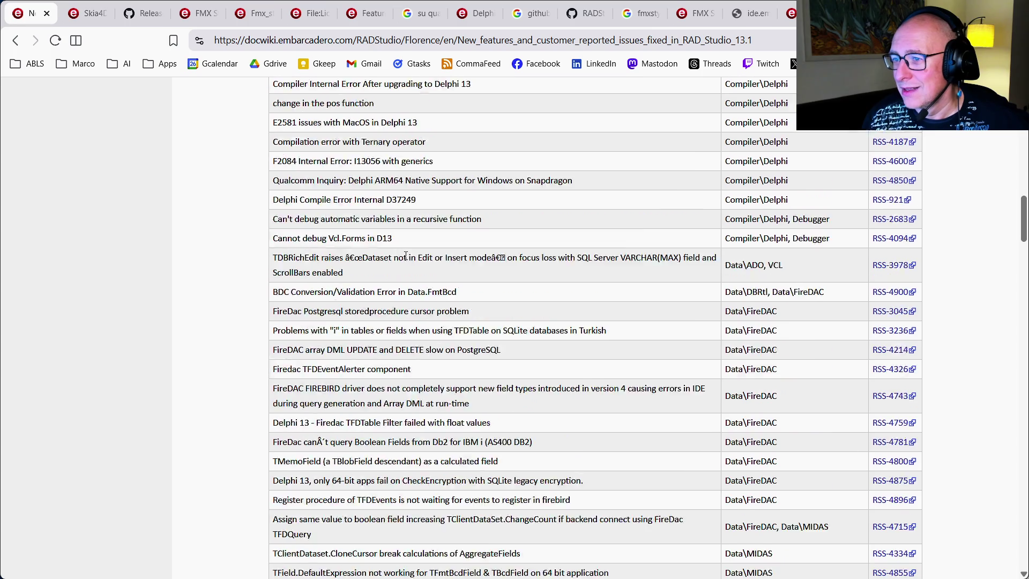
{"action": "left_click_drag", "start_coordinate": [278, 94], "coordinate": [381, 102]}
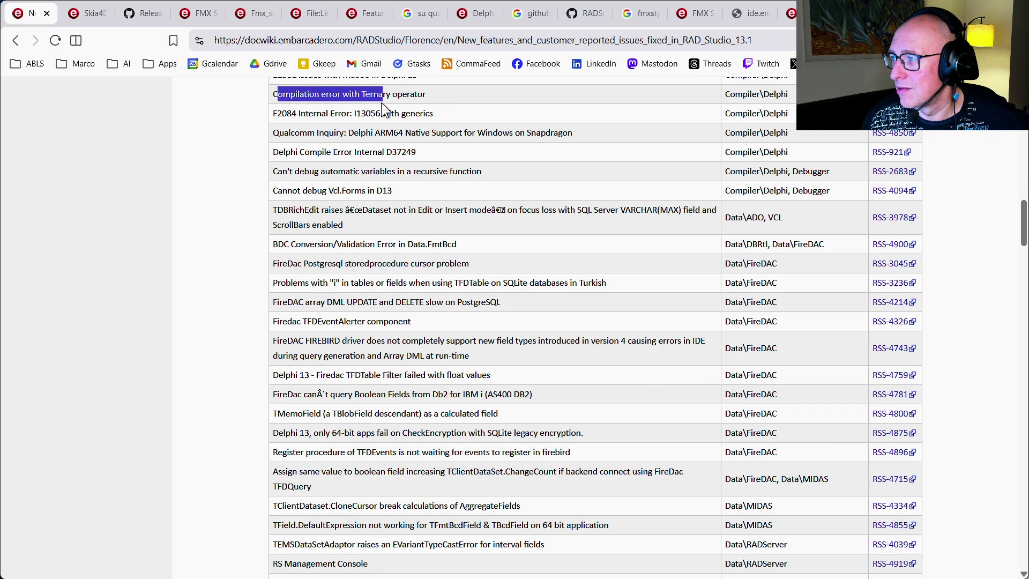
{"action": "left_click", "coordinate": [497, 179]}
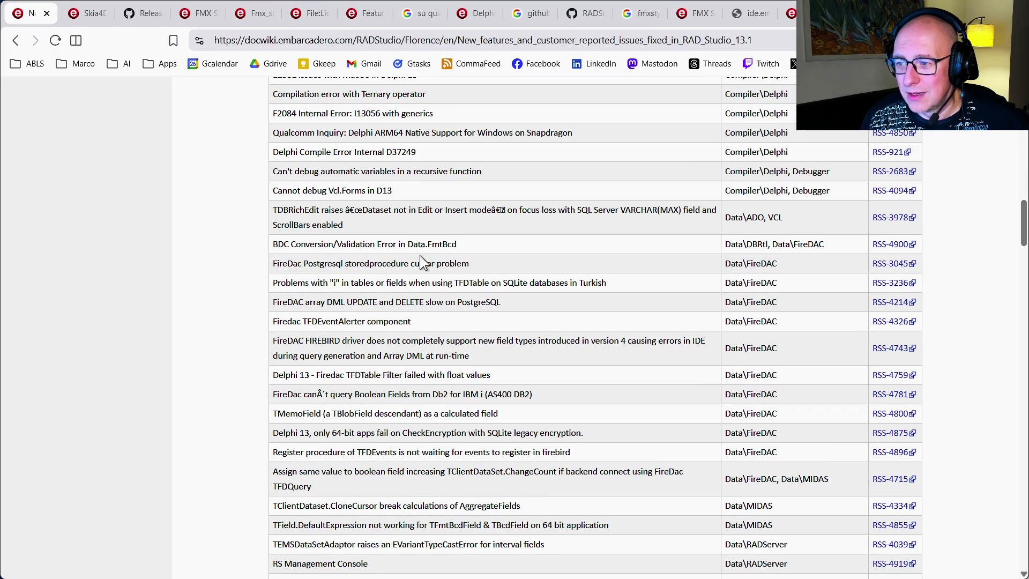
{"action": "scroll", "coordinate": [420, 255], "scroll_direction": "down", "scroll_amount": 5}
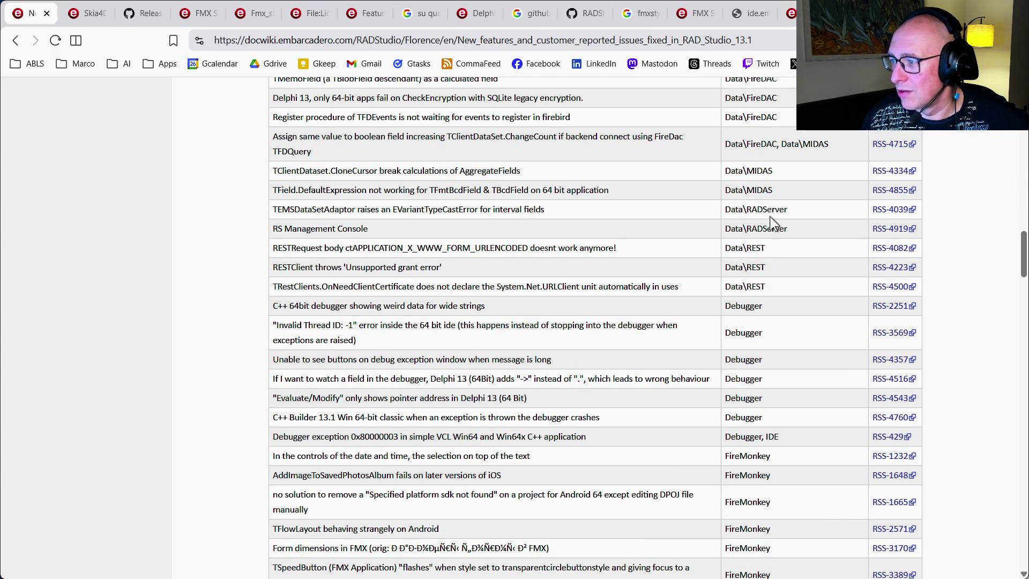
{"action": "scroll", "coordinate": [590, 244], "scroll_direction": "down", "scroll_amount": 3}
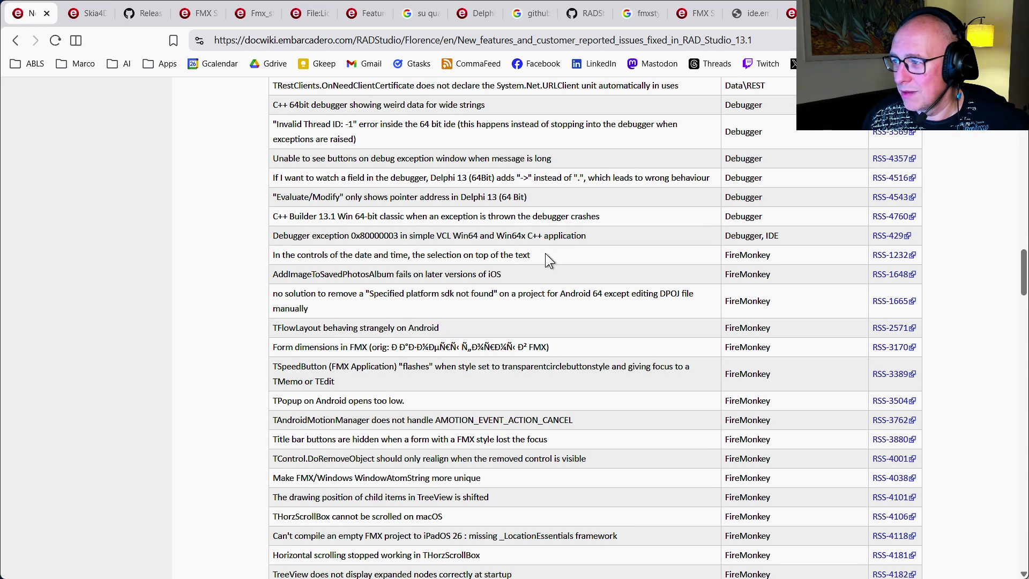
{"action": "scroll", "coordinate": [457, 270], "scroll_direction": "down", "scroll_amount": 2}
{"action": "double_click", "coordinate": [465, 138]}
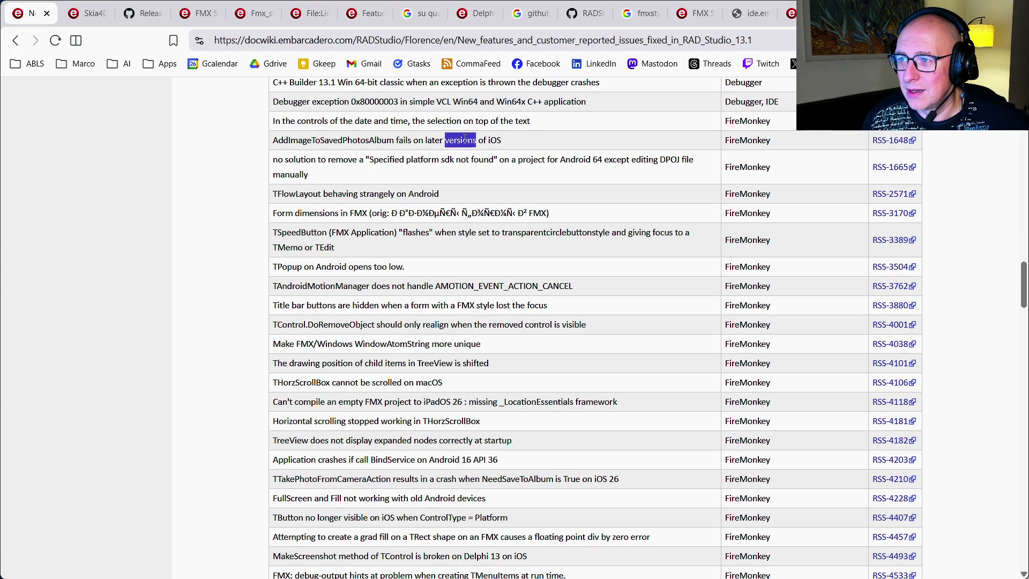
{"action": "left_click", "coordinate": [491, 137]}
{"action": "left_click_drag", "start_coordinate": [441, 140], "coordinate": [516, 143]}
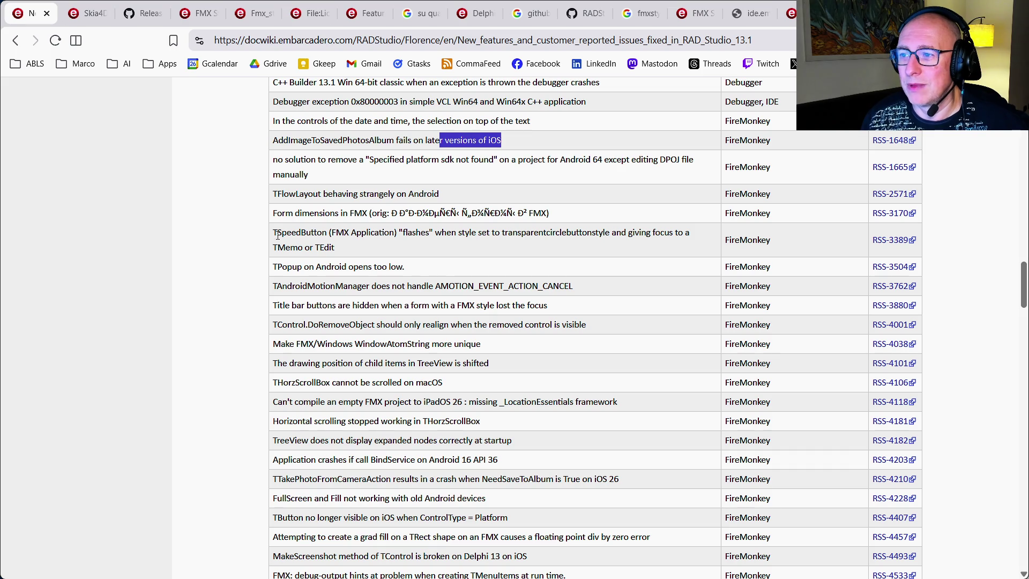
{"action": "left_click_drag", "start_coordinate": [398, 213], "coordinate": [546, 210]}
{"action": "left_click", "coordinate": [342, 214]}
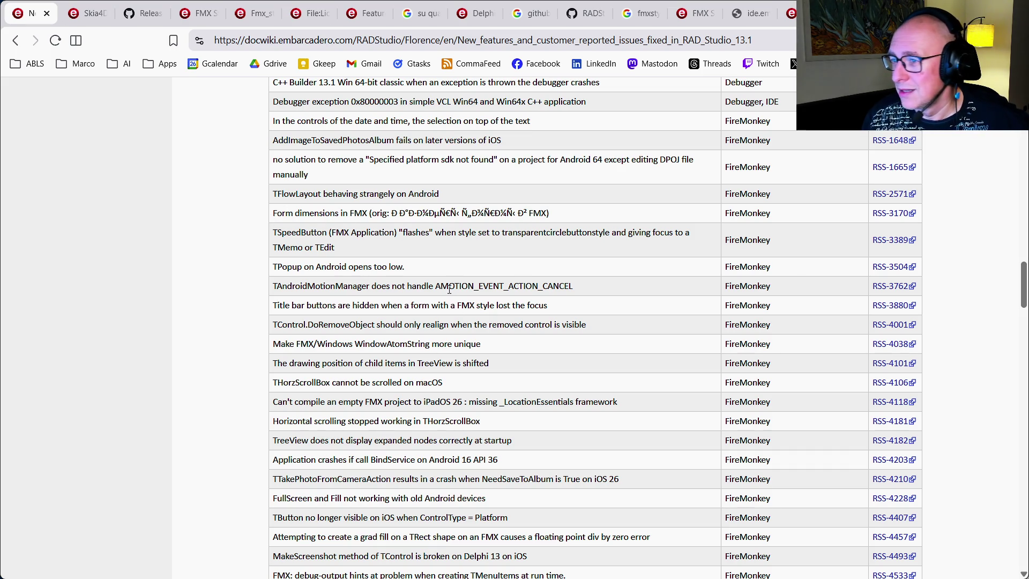
{"action": "scroll", "coordinate": [361, 273], "scroll_direction": "down", "scroll_amount": 3}
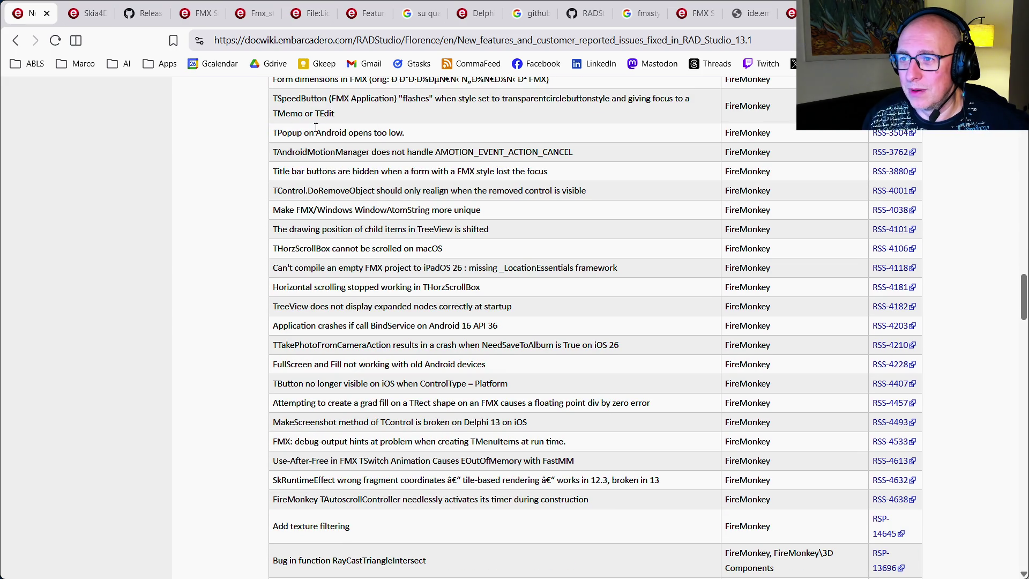
{"action": "left_click_drag", "start_coordinate": [273, 132], "coordinate": [408, 134]}
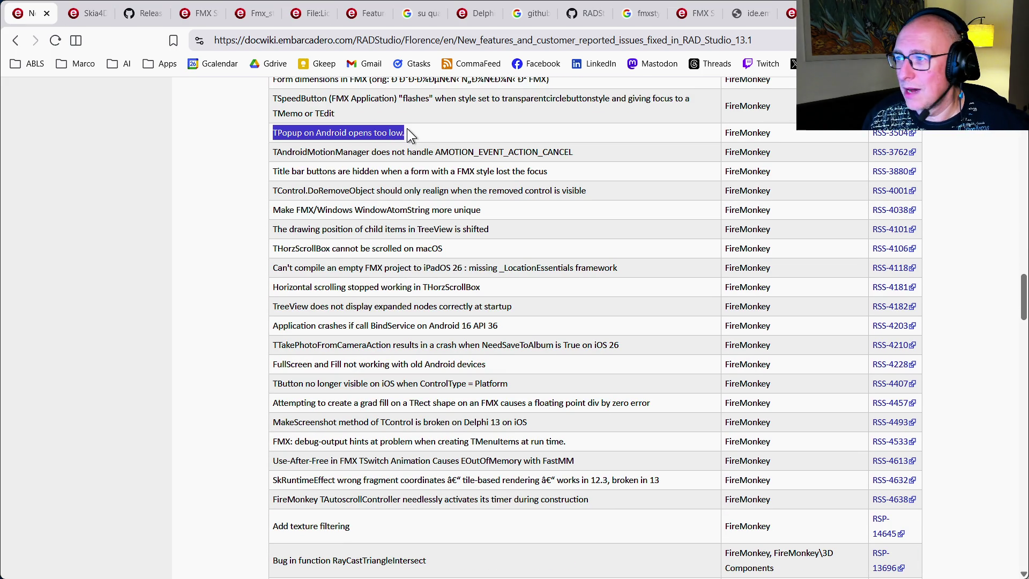
{"action": "left_click", "coordinate": [622, 165]}
{"action": "scroll", "coordinate": [542, 198], "scroll_direction": "down", "scroll_amount": 3}
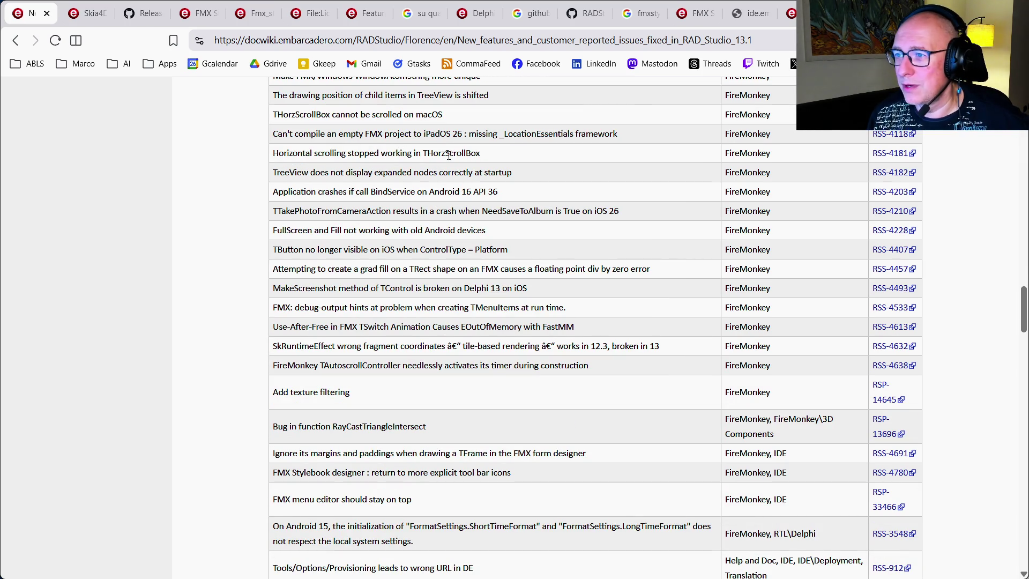
{"action": "scroll", "coordinate": [417, 172], "scroll_direction": "down", "scroll_amount": 7}
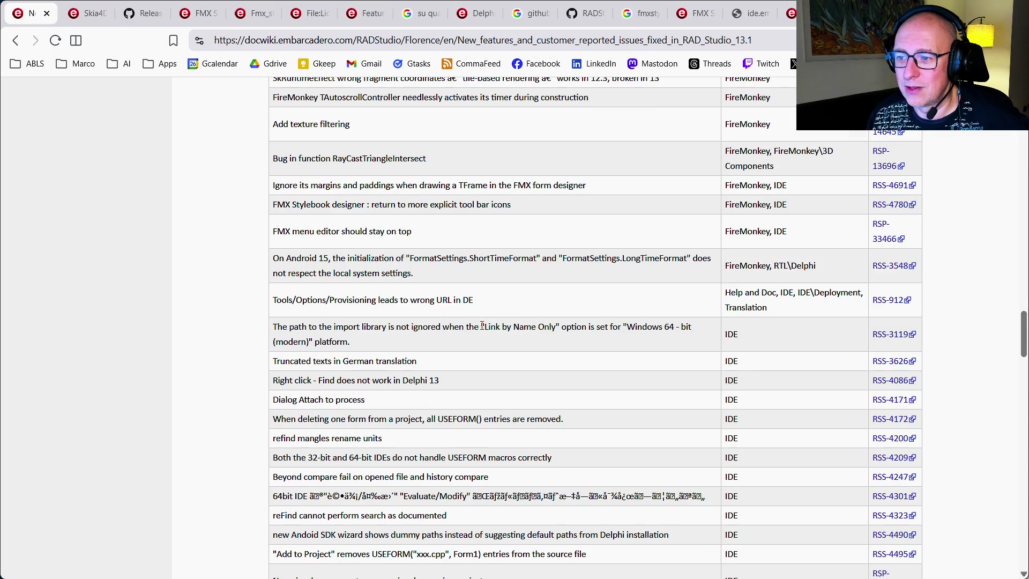
{"action": "scroll", "coordinate": [448, 297], "scroll_direction": "down", "scroll_amount": 9}
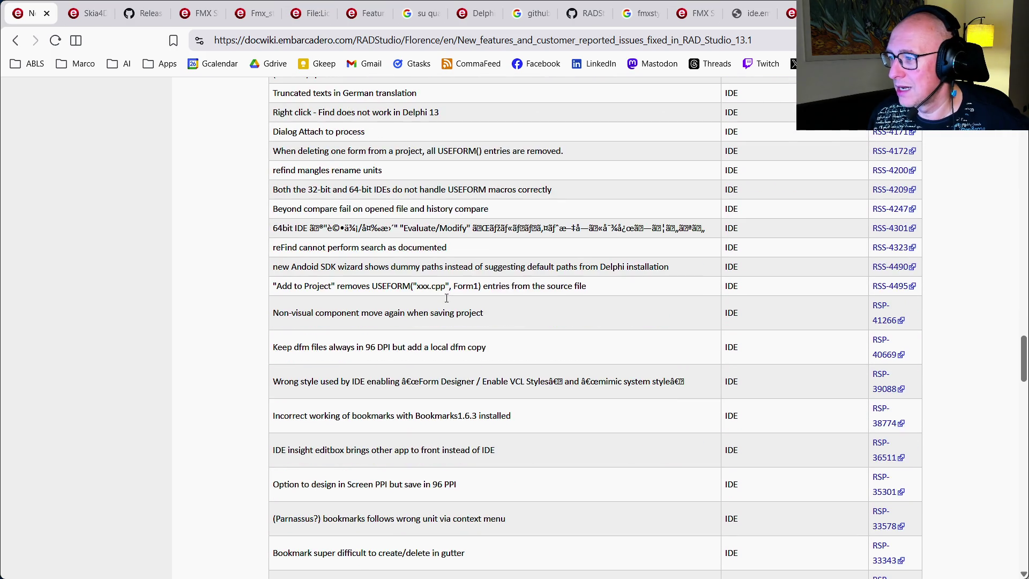
{"action": "scroll", "coordinate": [430, 297], "scroll_direction": "down", "scroll_amount": 8}
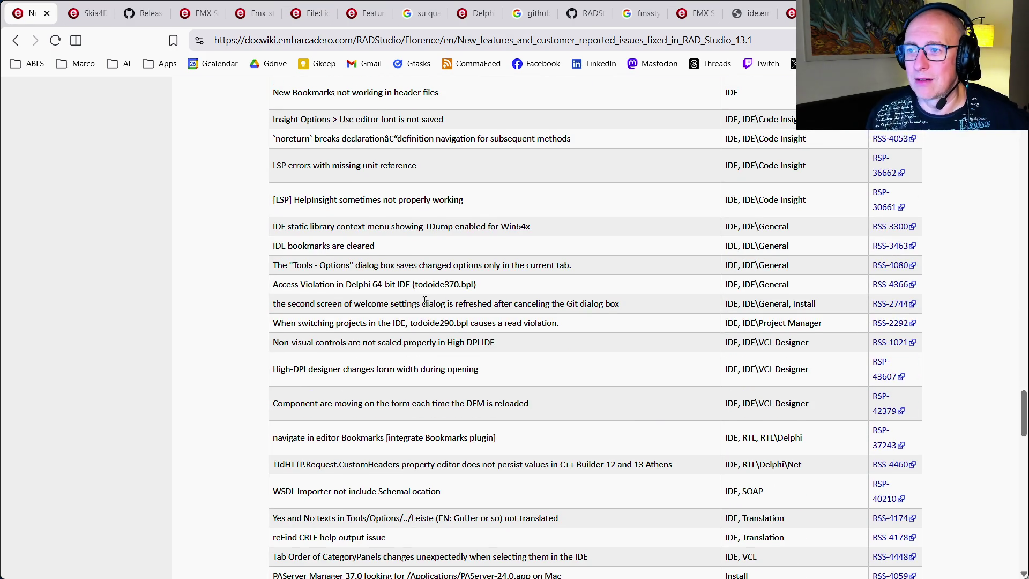
{"action": "scroll", "coordinate": [429, 299], "scroll_direction": "up", "scroll_amount": 7}
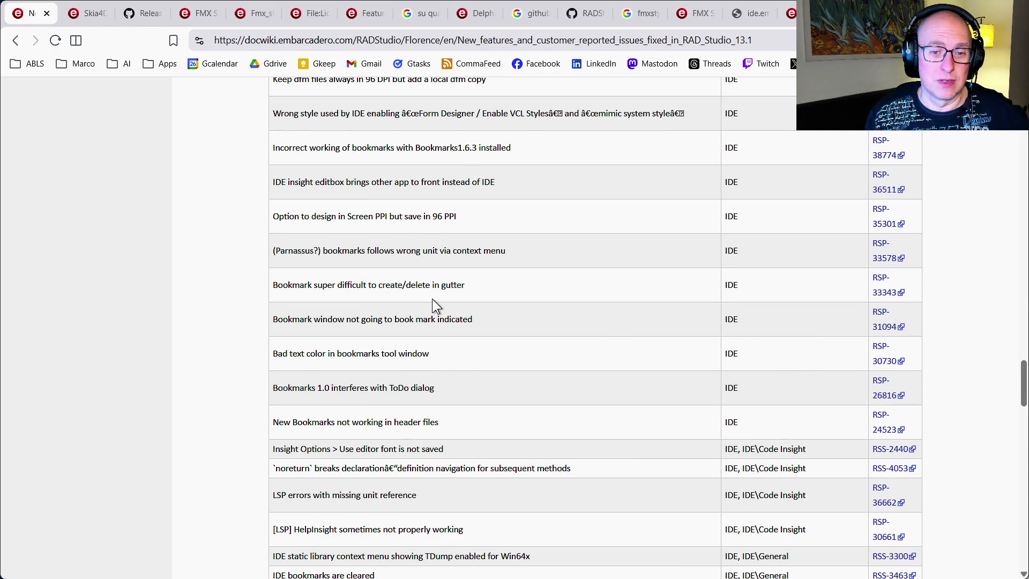
{"action": "scroll", "coordinate": [453, 287], "scroll_direction": "down", "scroll_amount": 4}
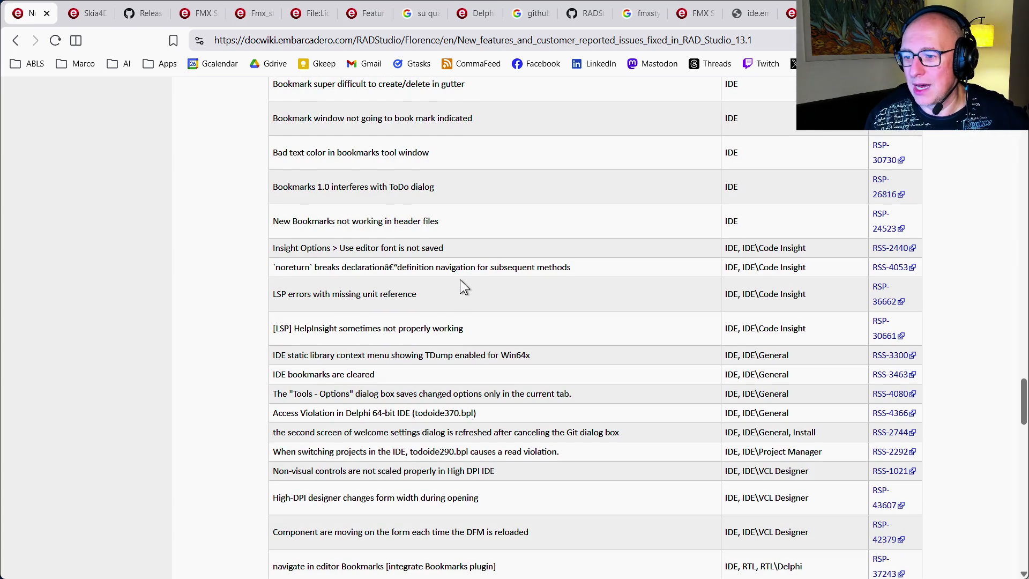
{"action": "scroll", "coordinate": [463, 322], "scroll_direction": "down", "scroll_amount": 4}
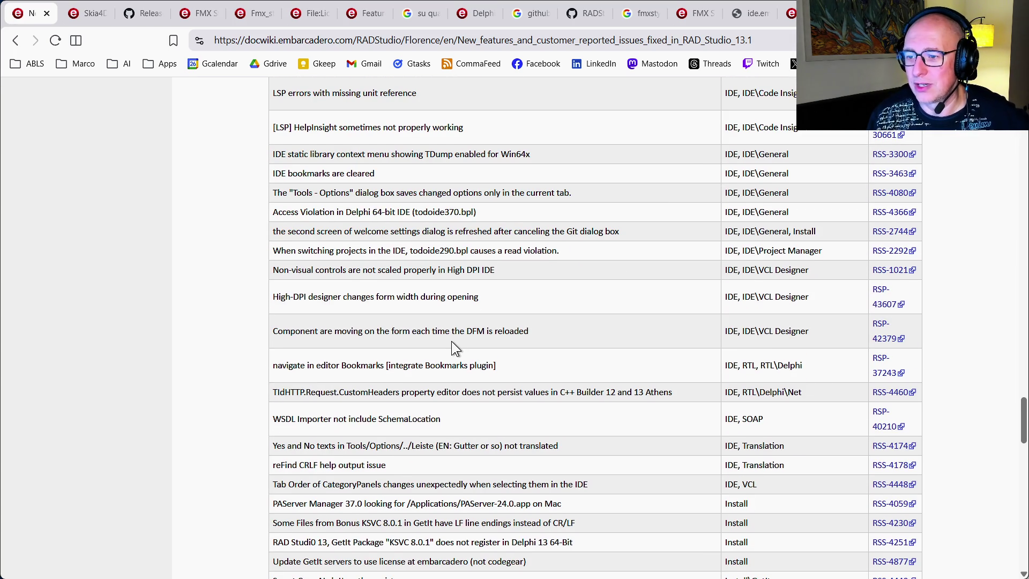
{"action": "scroll", "coordinate": [456, 343], "scroll_direction": "down", "scroll_amount": 4}
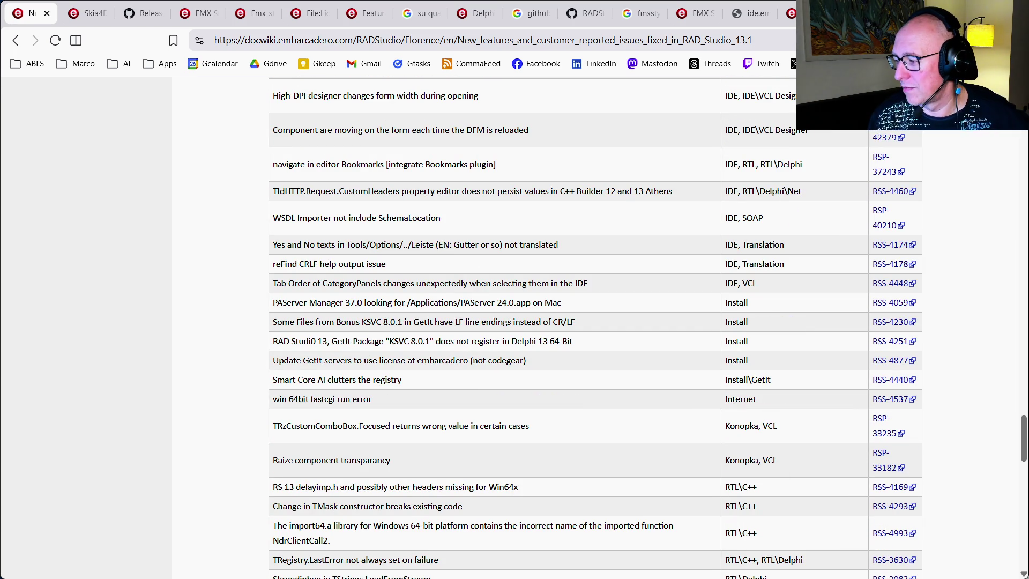
Step: Back in the Delphi designer, move Button1 up and to the right
{"action": "key", "text": "alt+Tab"}
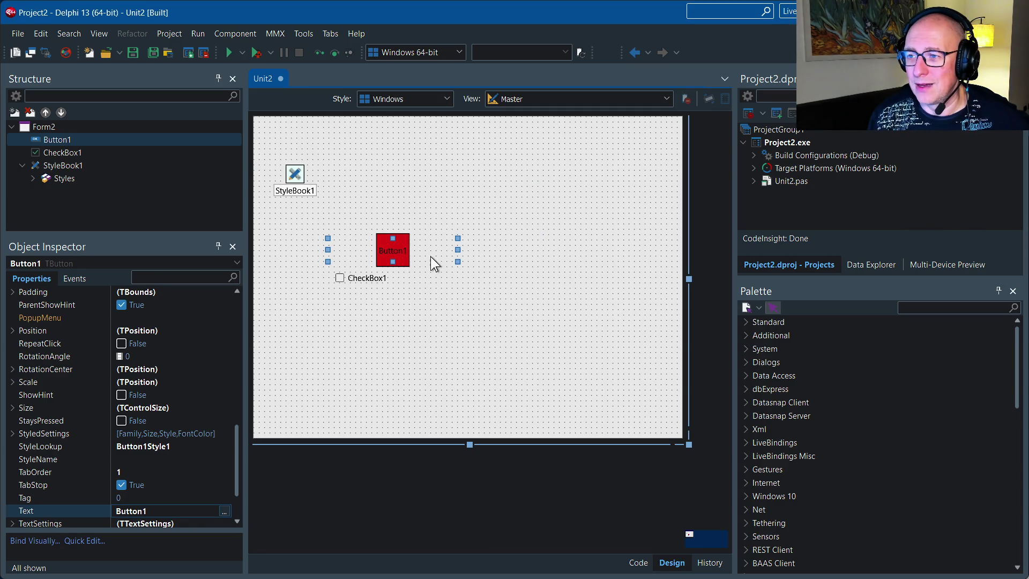
{"action": "left_click_drag", "start_coordinate": [431, 257], "coordinate": [451, 199]}
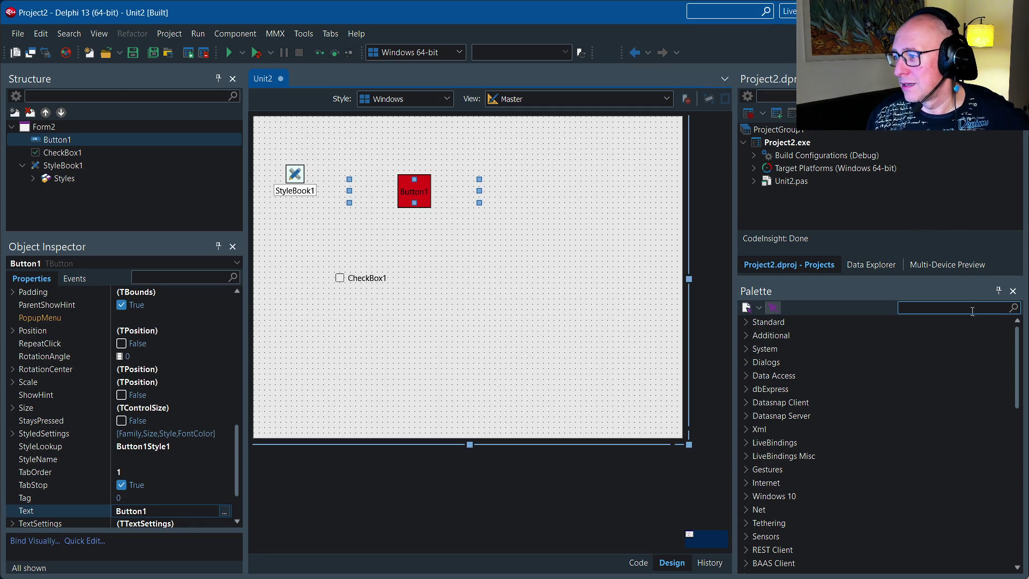
{"action": "left_click", "coordinate": [631, 367]}
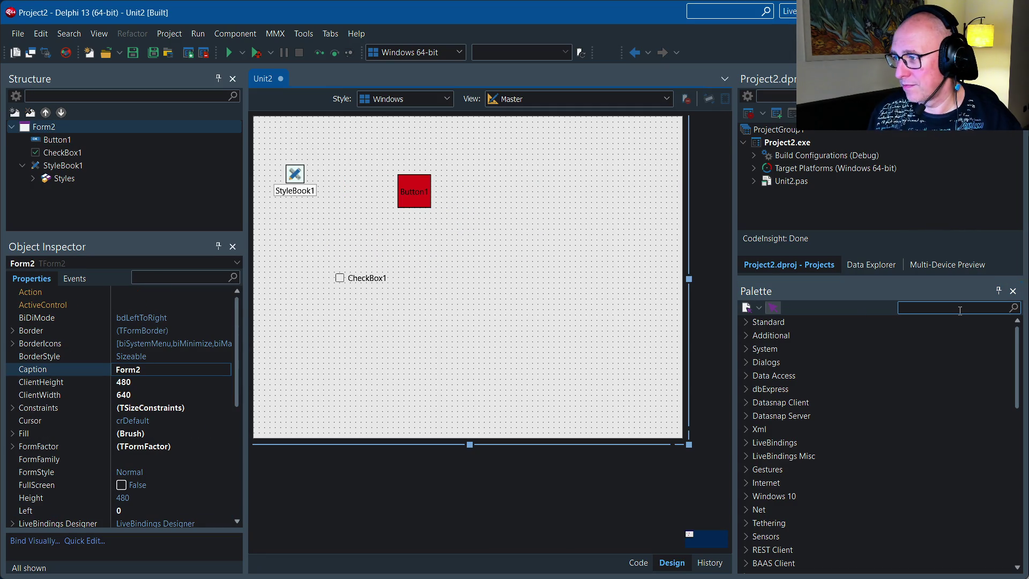
Step: Add a TTimer to Form2 through the Palette search
{"action": "type", "text": "bu"}
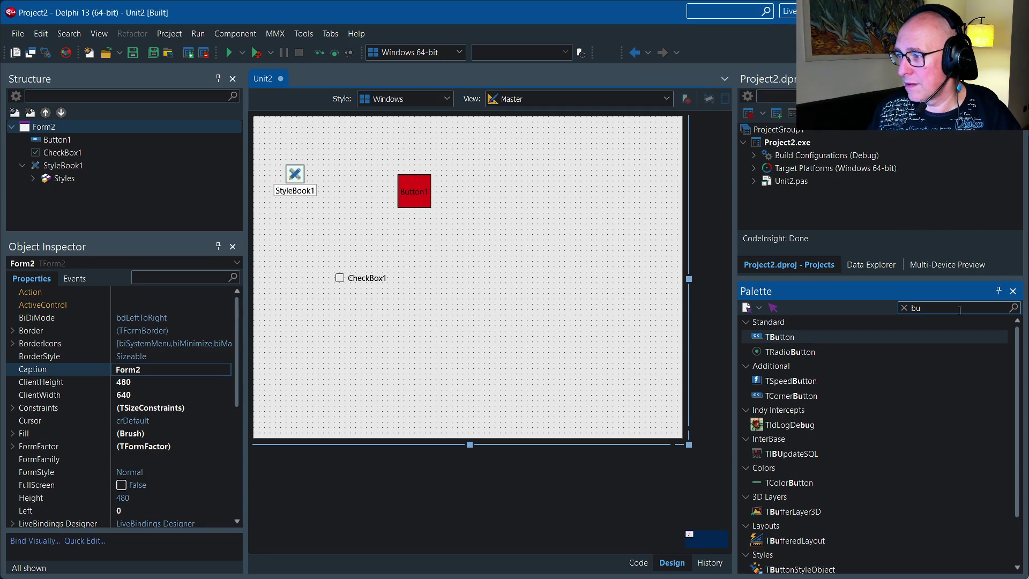
{"action": "key", "text": "BackSpace"}
{"action": "key", "text": "BackSpace"}
{"action": "type", "text": "time"}
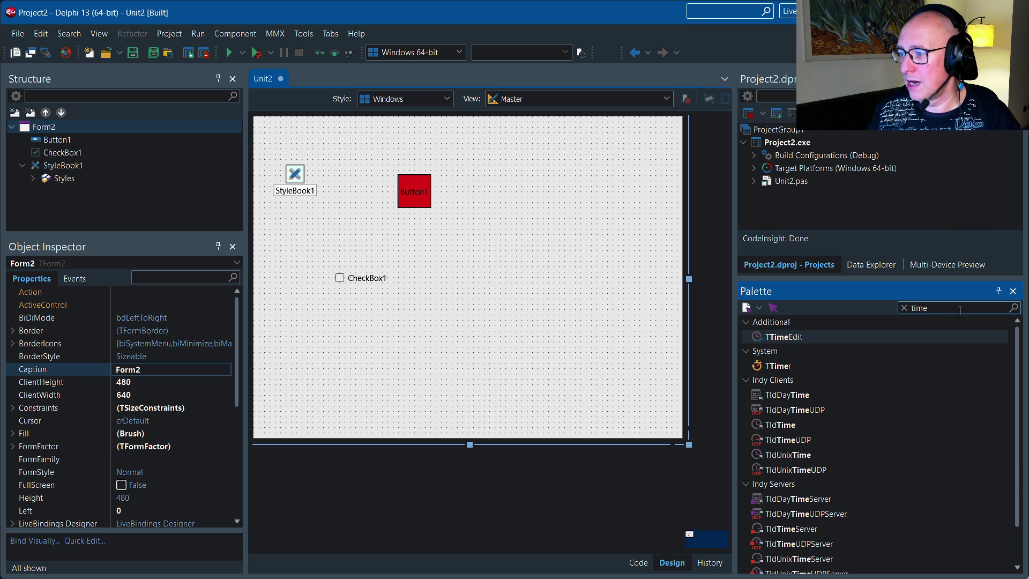
{"action": "key", "text": "Down"}
{"action": "key", "text": "Down"}
{"action": "key", "text": "Return"}
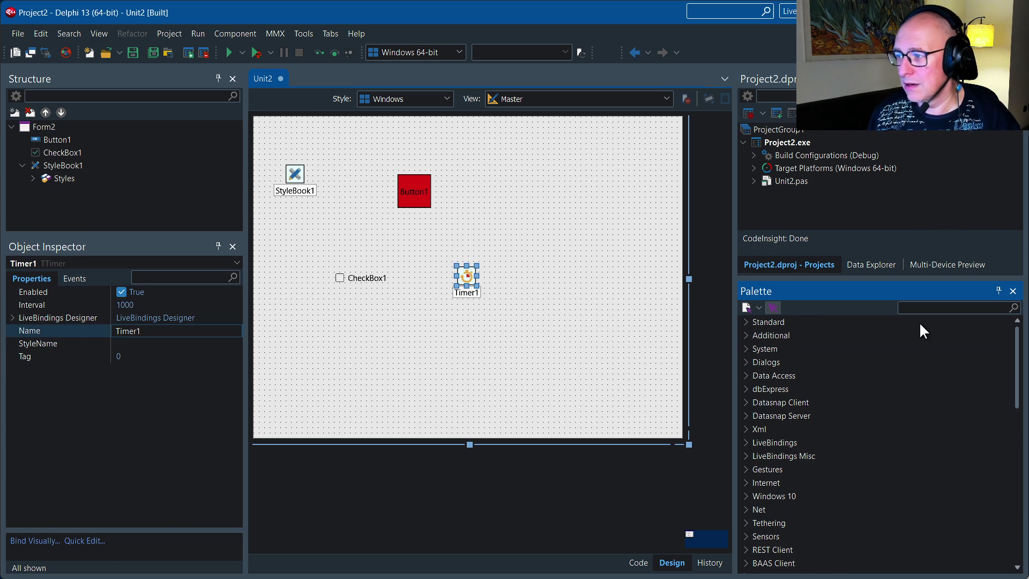
Step: Add a TButton and move Button2 to the lower right of the form
{"action": "left_click", "coordinate": [947, 310]}
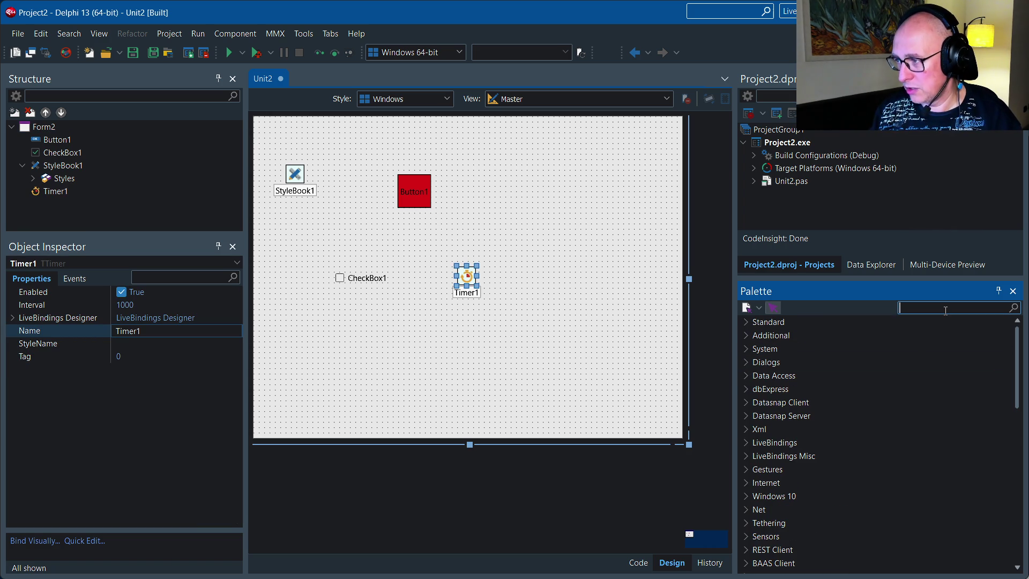
{"action": "type", "text": "but"}
{"action": "key", "text": "Return"}
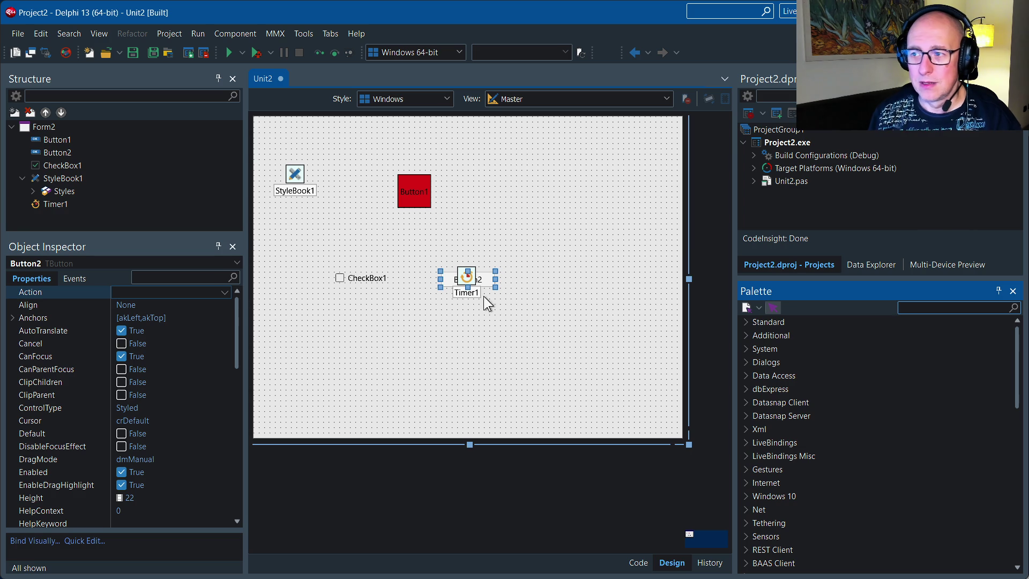
{"action": "left_click_drag", "start_coordinate": [489, 278], "coordinate": [568, 322]}
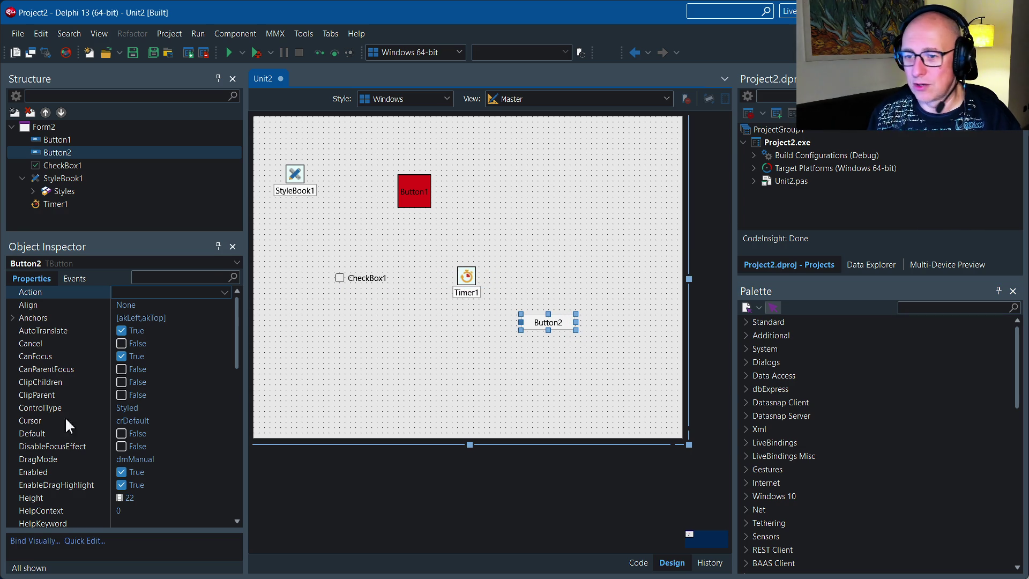
Step: Set Button2's RotationAngle to 45 so it appears tilted
{"action": "left_click", "coordinate": [73, 451]}
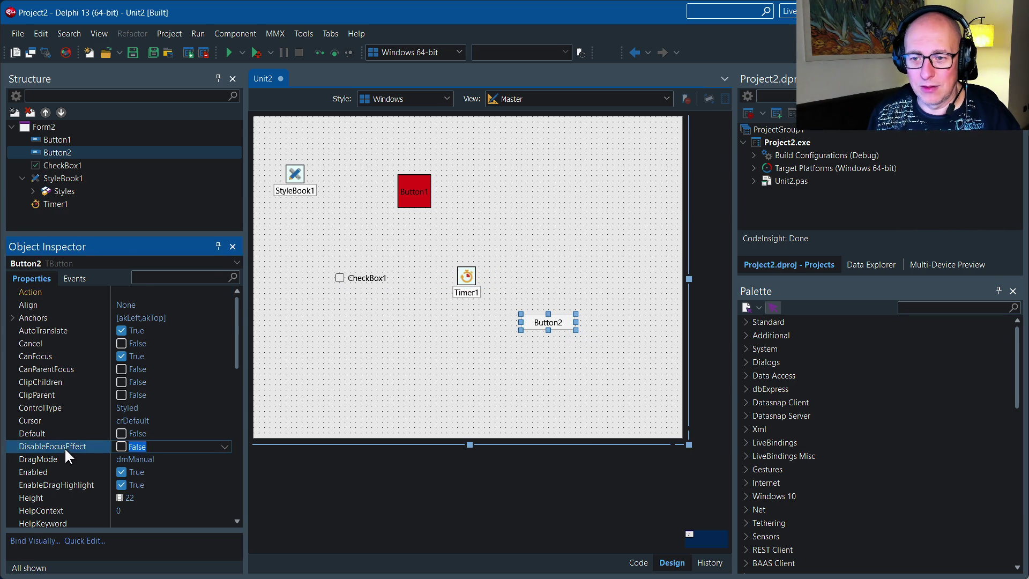
{"action": "scroll", "coordinate": [62, 446], "scroll_direction": "down", "scroll_amount": 6}
{"action": "scroll", "coordinate": [58, 448], "scroll_direction": "down", "scroll_amount": 4}
{"action": "scroll", "coordinate": [59, 378], "scroll_direction": "down", "scroll_amount": 2}
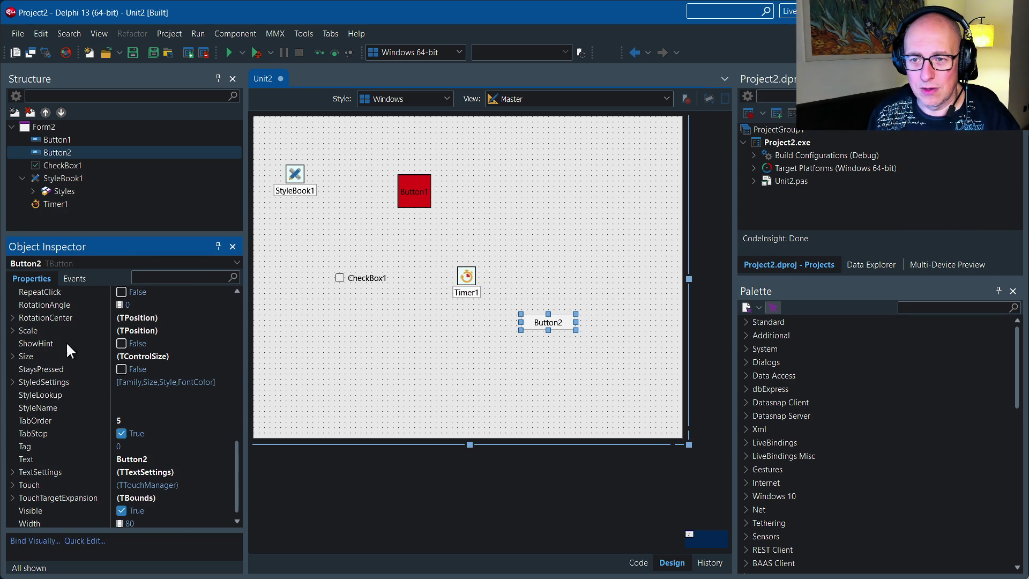
{"action": "left_click", "coordinate": [25, 301]}
{"action": "type", "text": "45"}
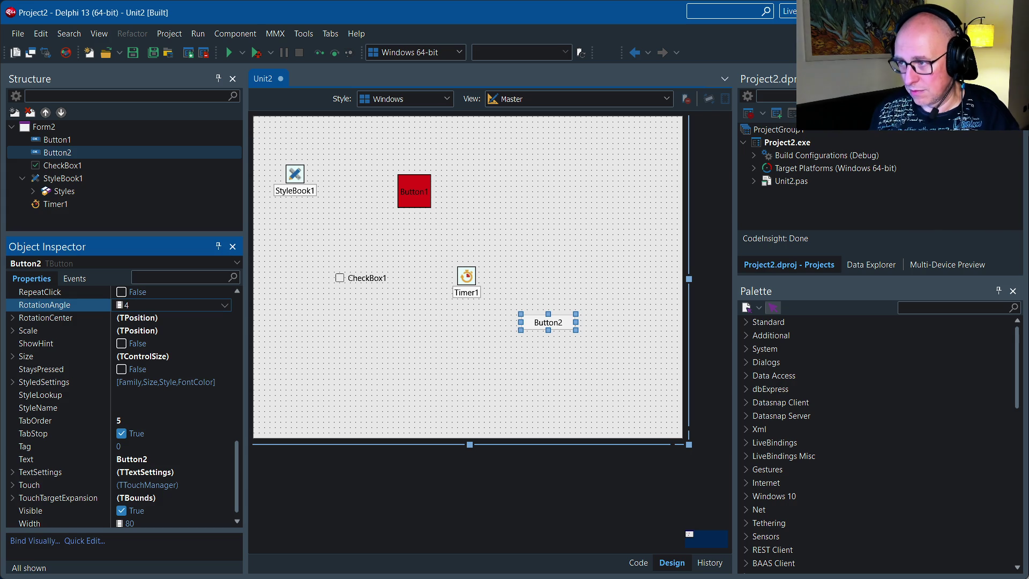
{"action": "key", "text": "Return"}
{"action": "left_click", "coordinate": [467, 275]}
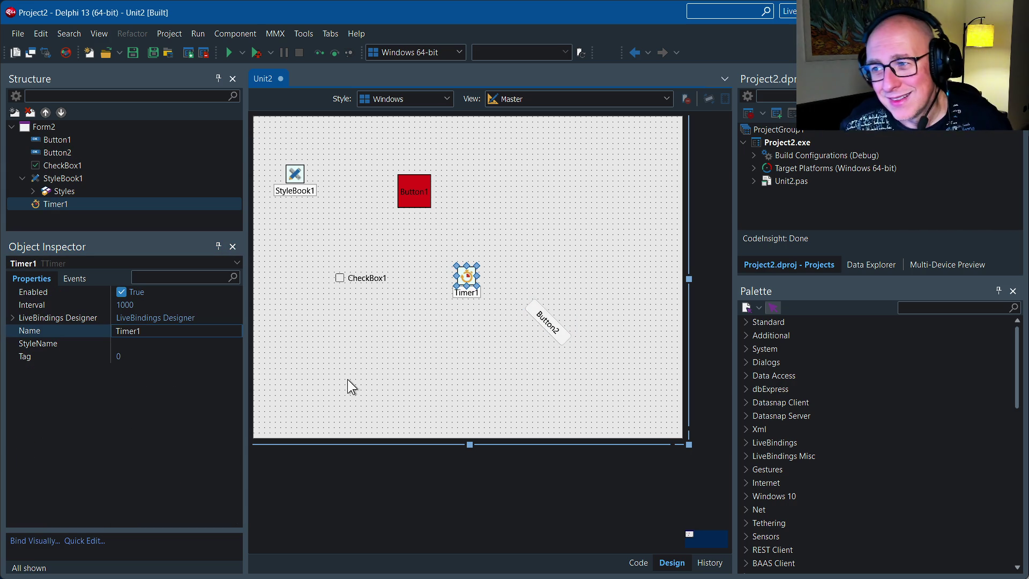
Step: Make the rotated Button2 taller, then select CheckBox1 and StyleBook1
{"action": "left_click", "coordinate": [557, 333]}
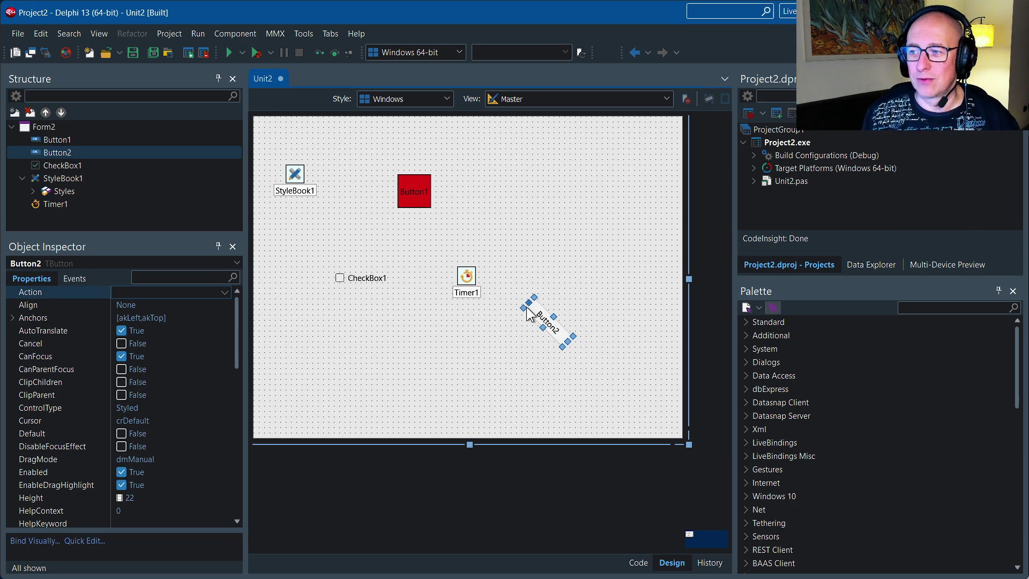
{"action": "left_click_drag", "start_coordinate": [566, 353], "coordinate": [561, 363]}
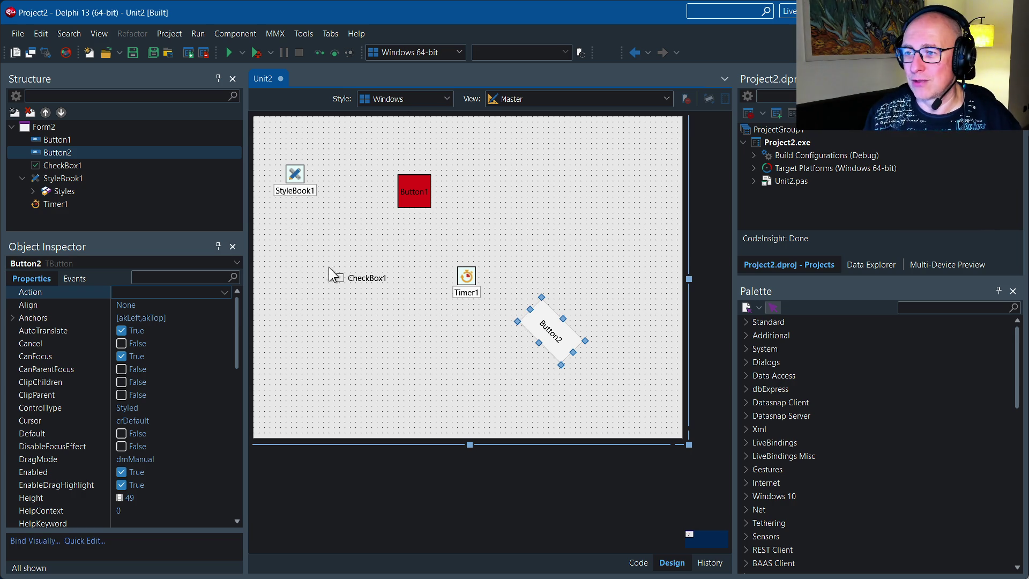
{"action": "left_click", "coordinate": [351, 283]}
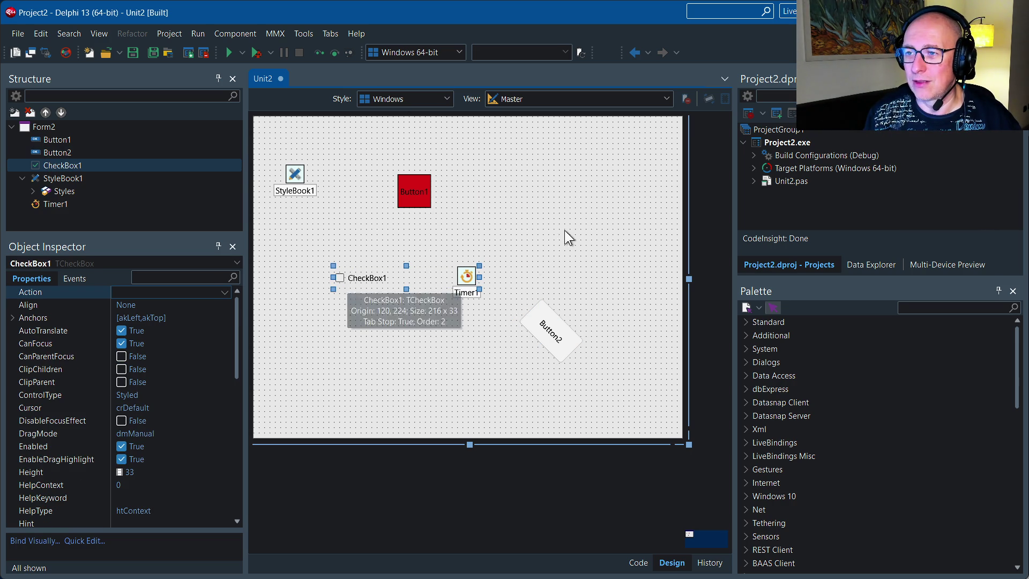
{"action": "left_click", "coordinate": [295, 177]}
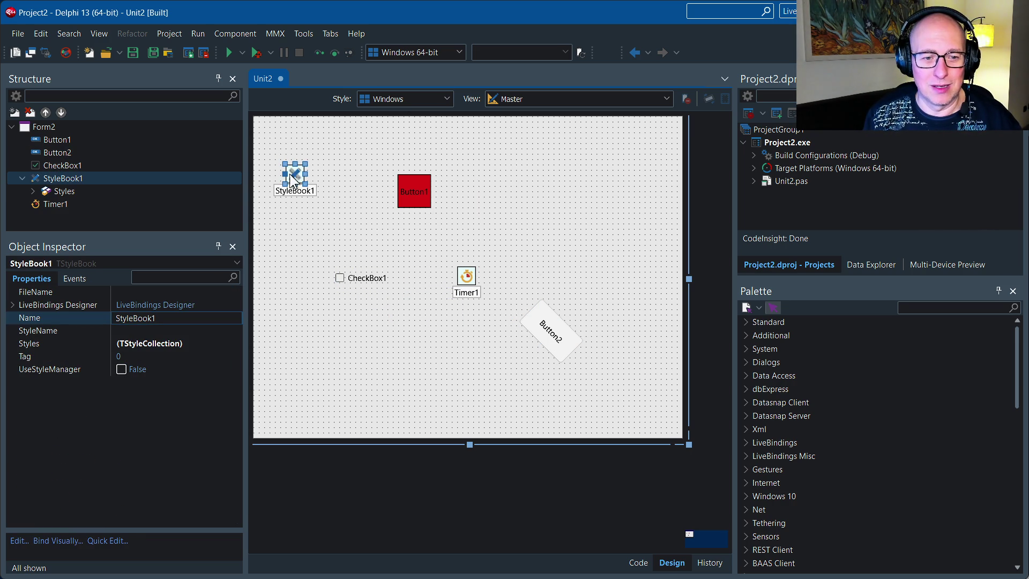
Step: Select Button2, CheckBox1, Button1 and Timer1 in turn, then try resizing Timer1
{"action": "left_click", "coordinate": [551, 333]}
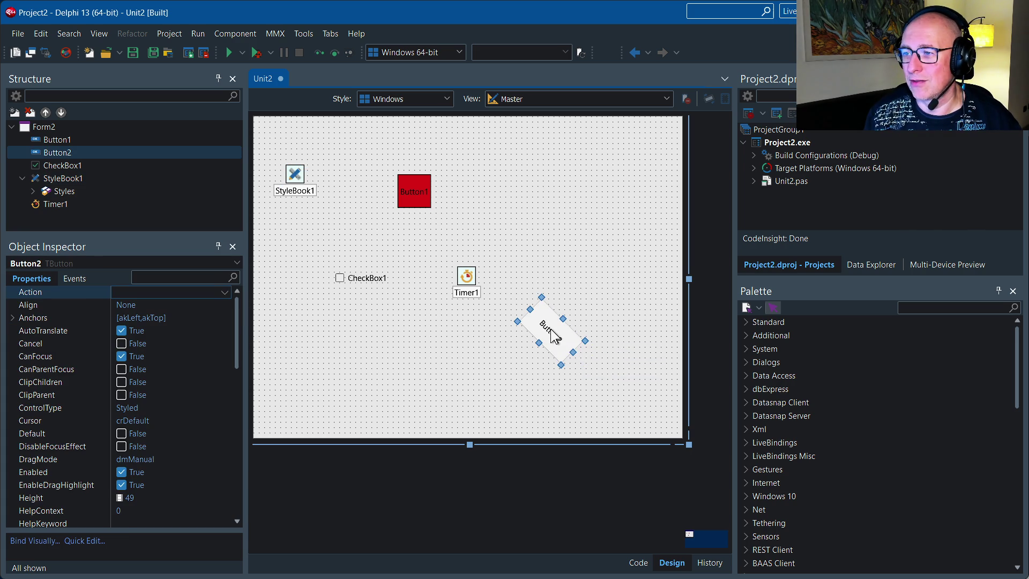
{"action": "left_click", "coordinate": [365, 279]}
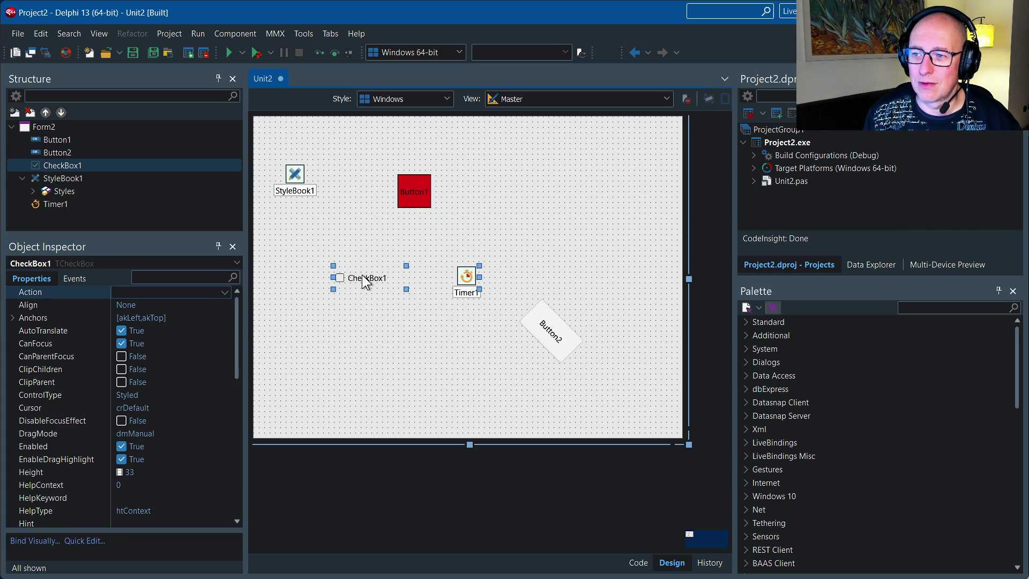
{"action": "left_click", "coordinate": [408, 191]}
{"action": "left_click", "coordinate": [566, 349]}
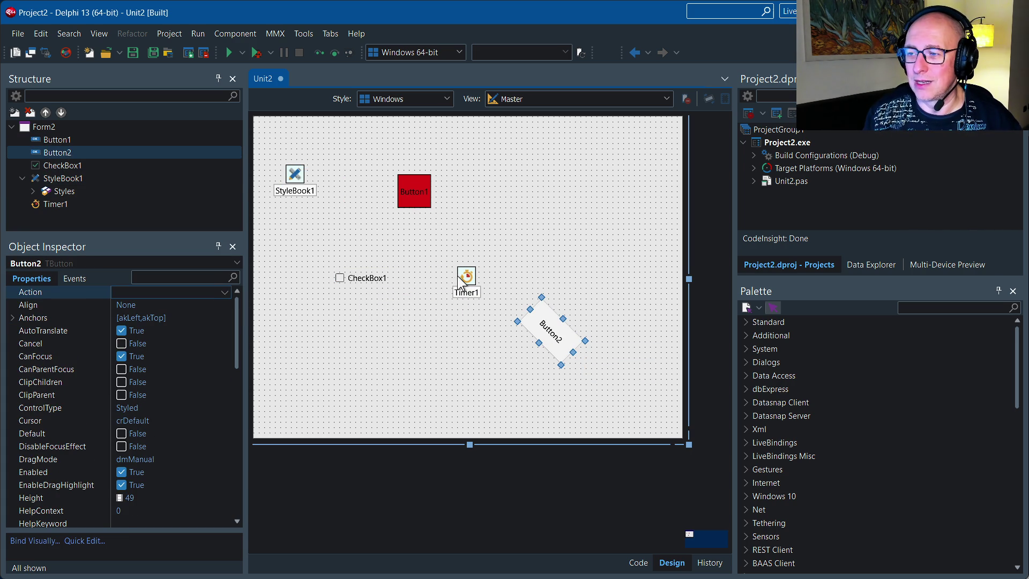
{"action": "left_click", "coordinate": [466, 277]}
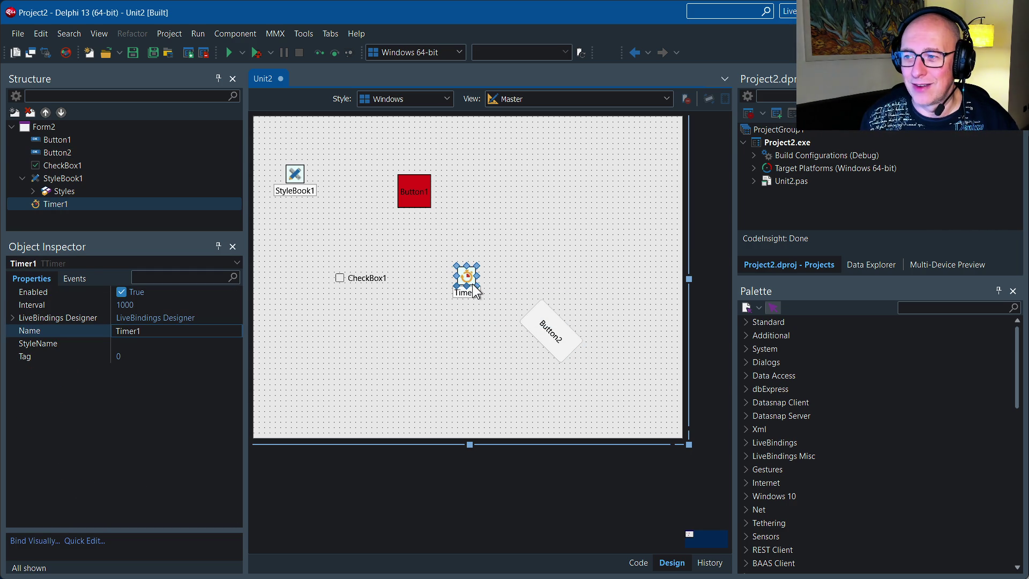
{"action": "mouse_move", "coordinate": [476, 283]}
{"action": "left_mouse_down"}
{"action": "mouse_move", "coordinate": [483, 295]}
{"action": "mouse_move", "coordinate": [472, 301]}
{"action": "mouse_move", "coordinate": [491, 304]}
{"action": "left_mouse_up"}
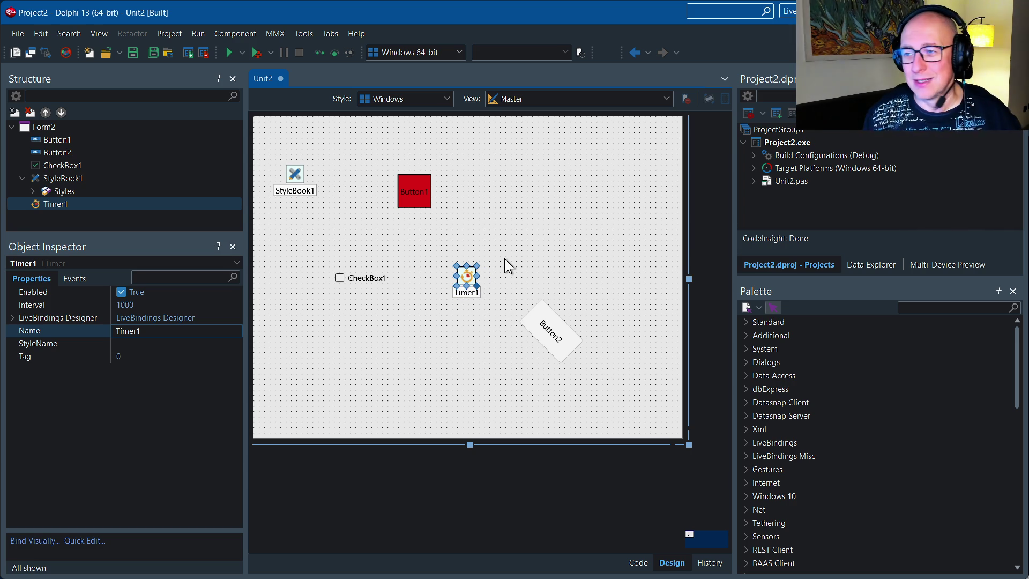
Step: Set Button2's RotationAngle in the Object Inspector to 30, then to 25
{"action": "left_click", "coordinate": [558, 352]}
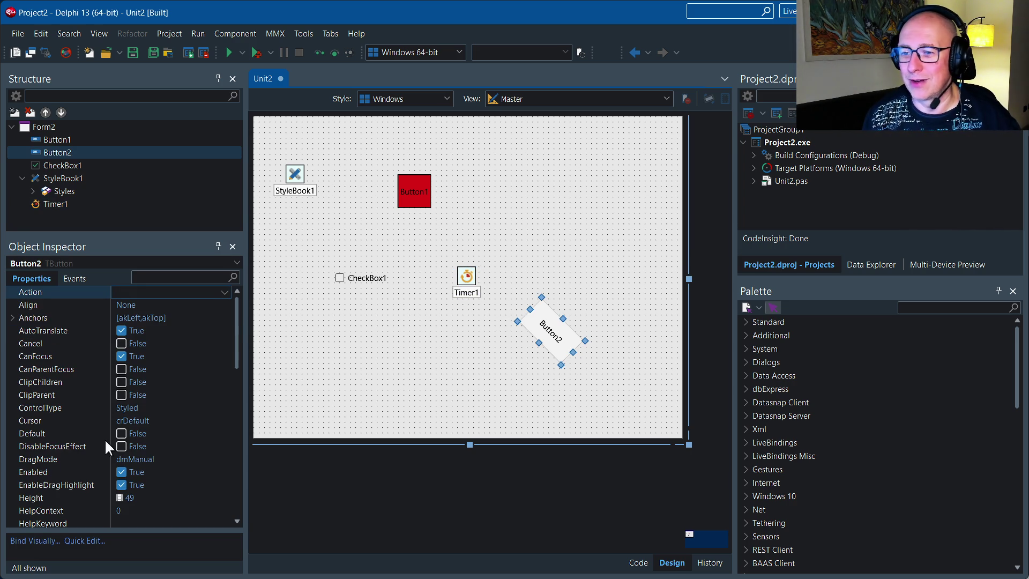
{"action": "left_click", "coordinate": [43, 495]}
{"action": "scroll", "coordinate": [43, 455], "scroll_direction": "down", "scroll_amount": 8}
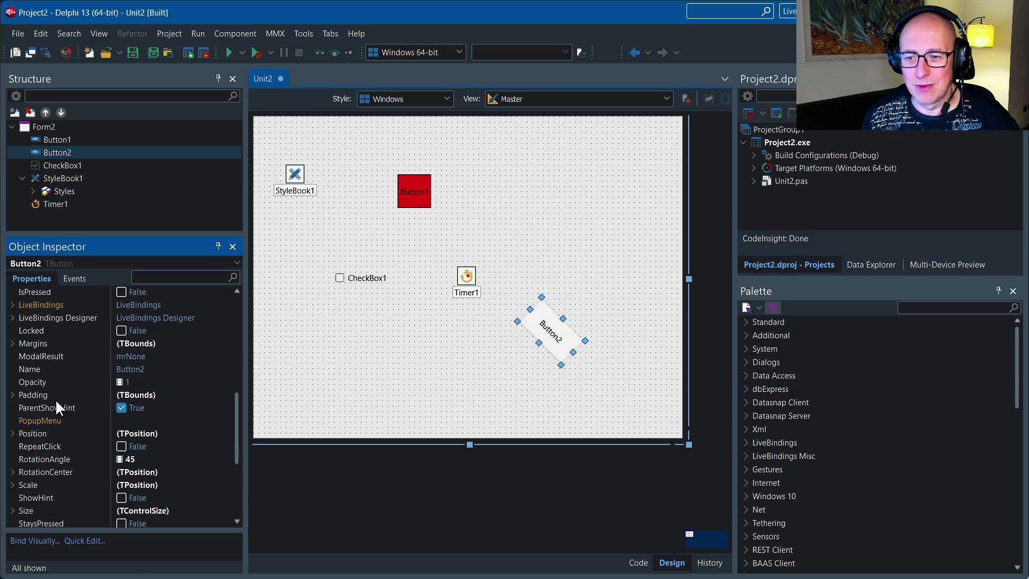
{"action": "left_click", "coordinate": [42, 460]}
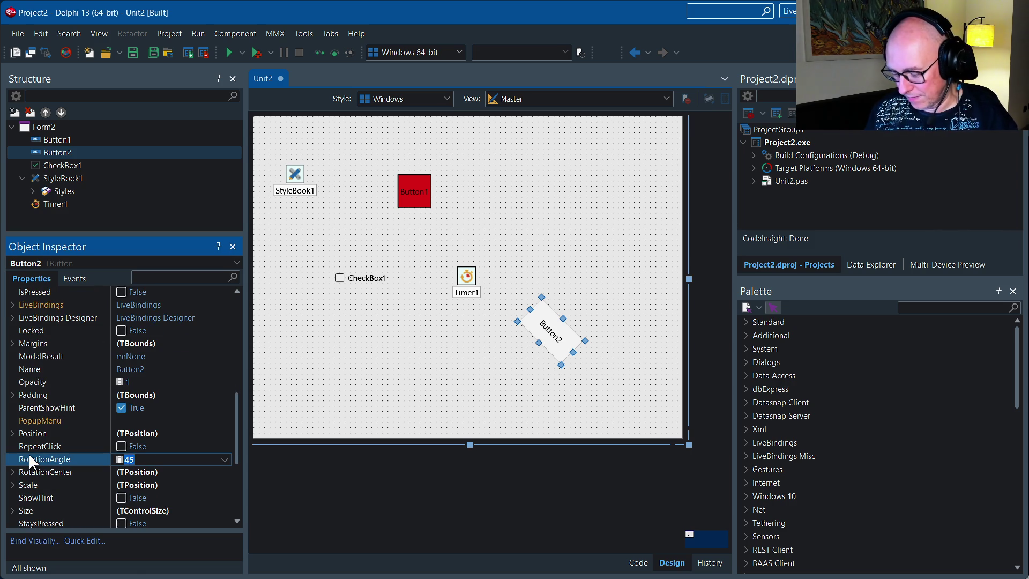
{"action": "type", "text": "30"}
{"action": "key", "text": "Return"}
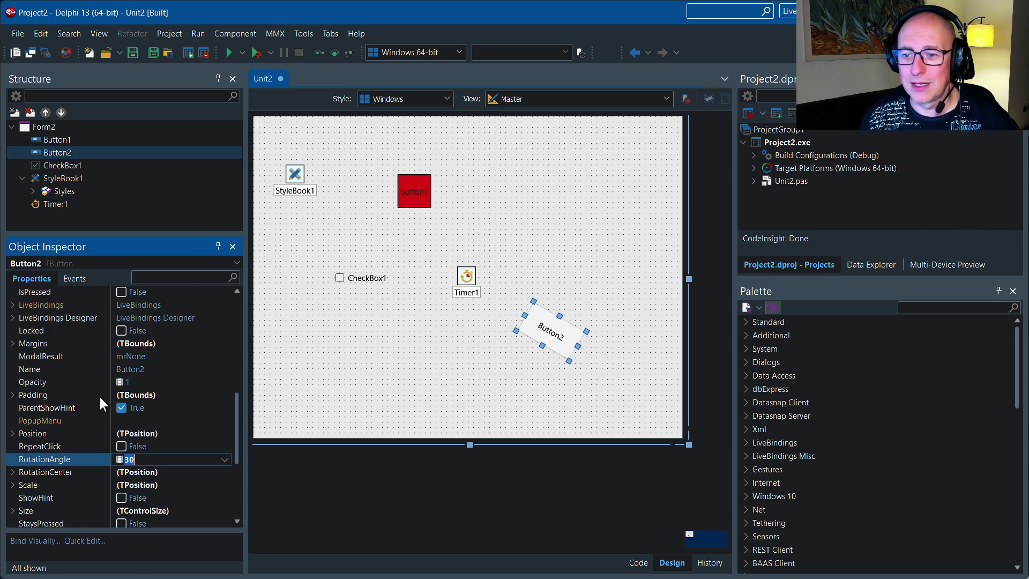
{"action": "type", "text": "25"}
{"action": "key", "text": "Return"}
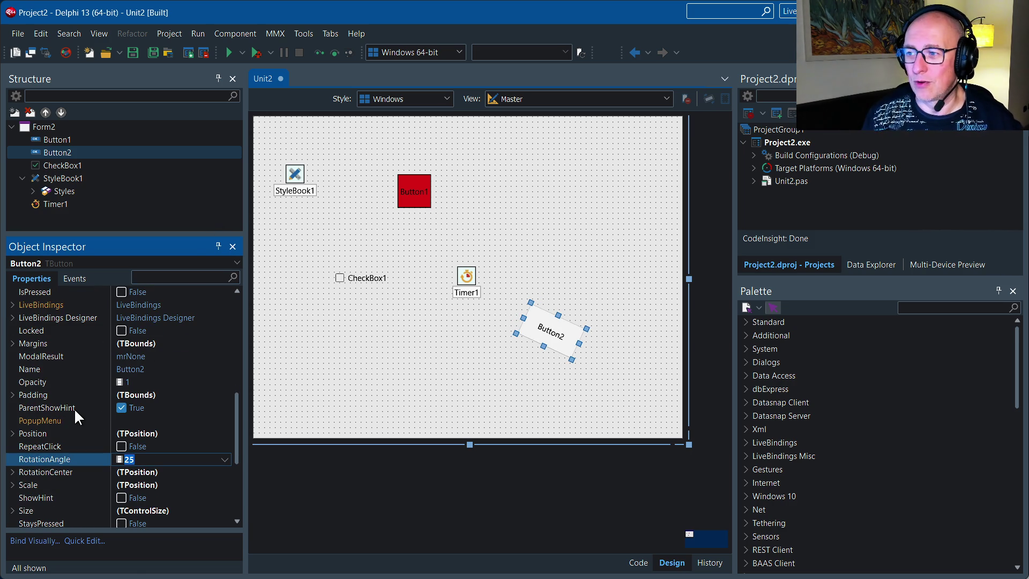
Step: Select Timer1, CheckBox1 and Button2 in turn on Form2 to review them
{"action": "left_click", "coordinate": [429, 358]}
{"action": "left_click", "coordinate": [464, 282]}
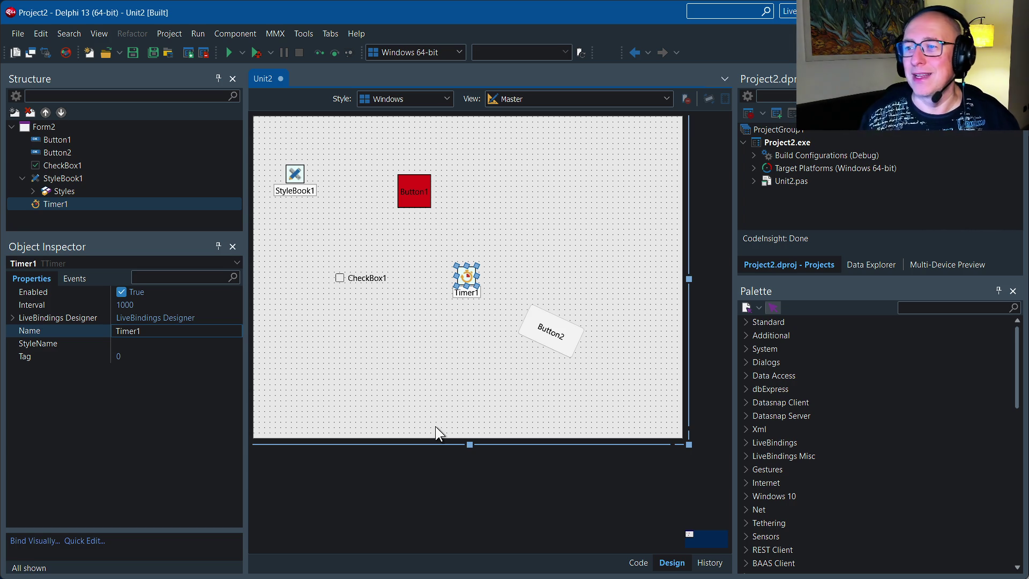
{"action": "left_click", "coordinate": [373, 279]}
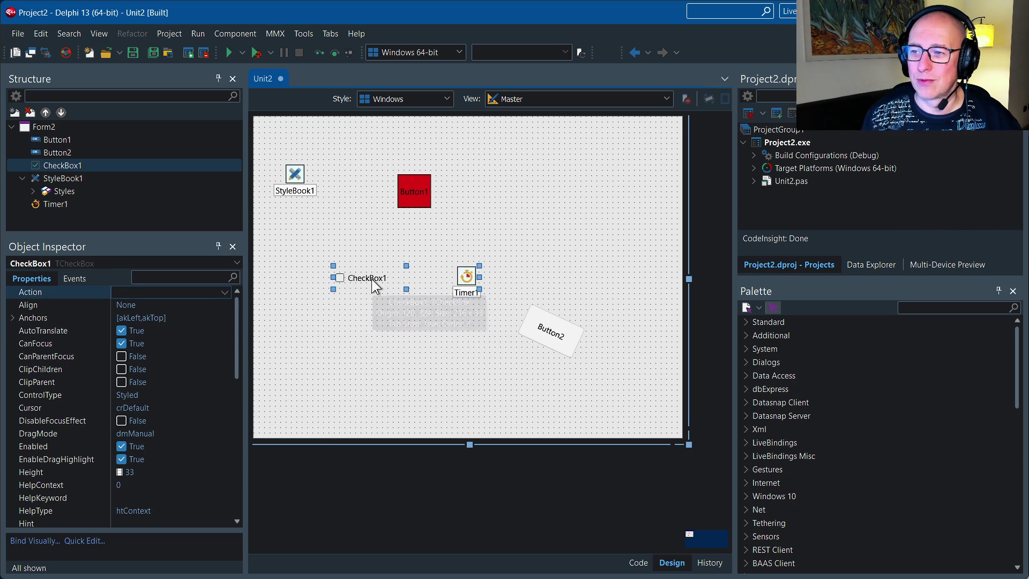
{"action": "left_click", "coordinate": [471, 278]}
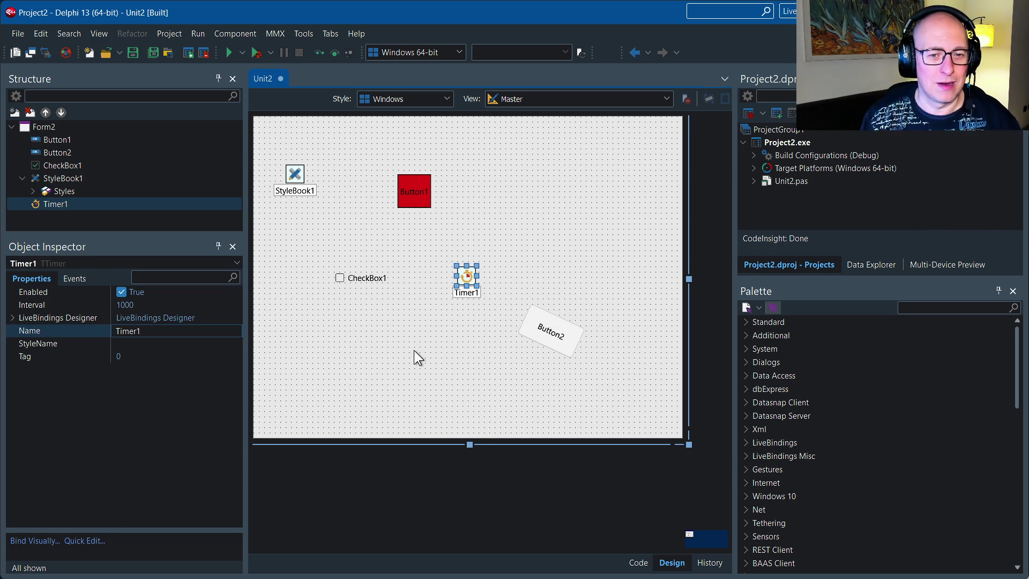
{"action": "left_click", "coordinate": [561, 338]}
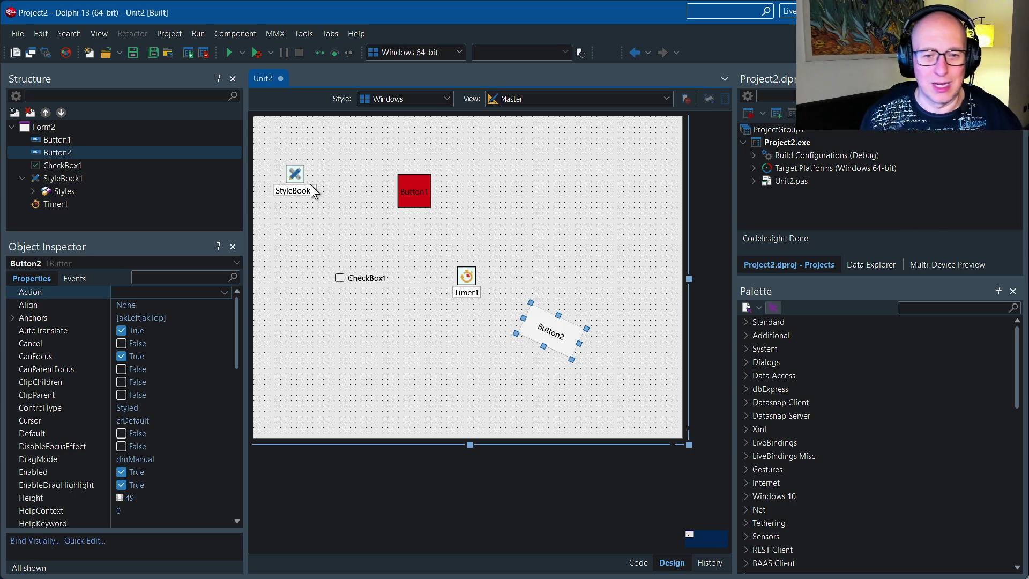
{"action": "left_click", "coordinate": [360, 280]}
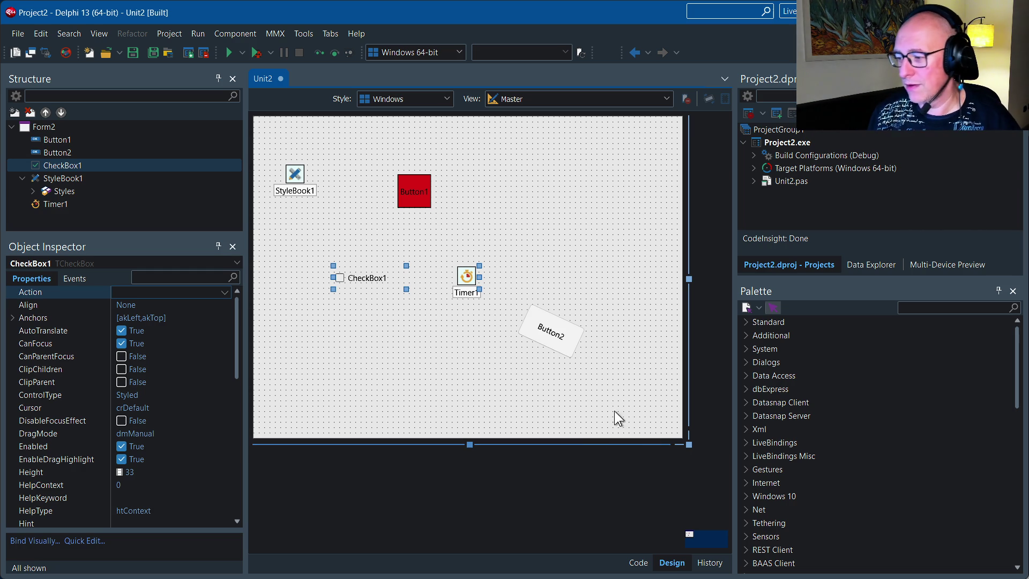
Step: Launch Chrome's Azure profile, add a new tab, and return to the Win11ARM-VM page
{"action": "key", "text": "alt+Tab"}
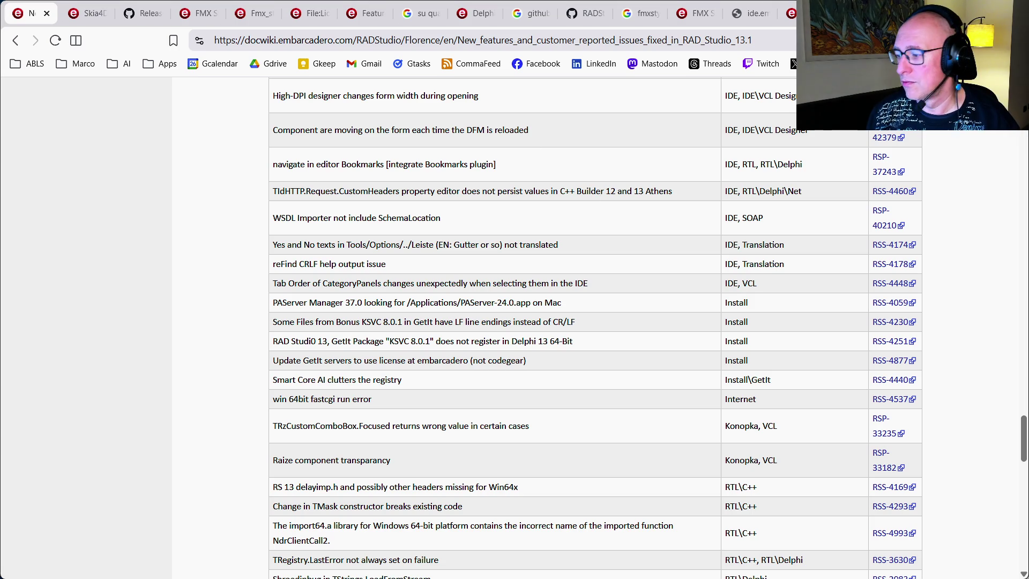
{"action": "key", "text": "super"}
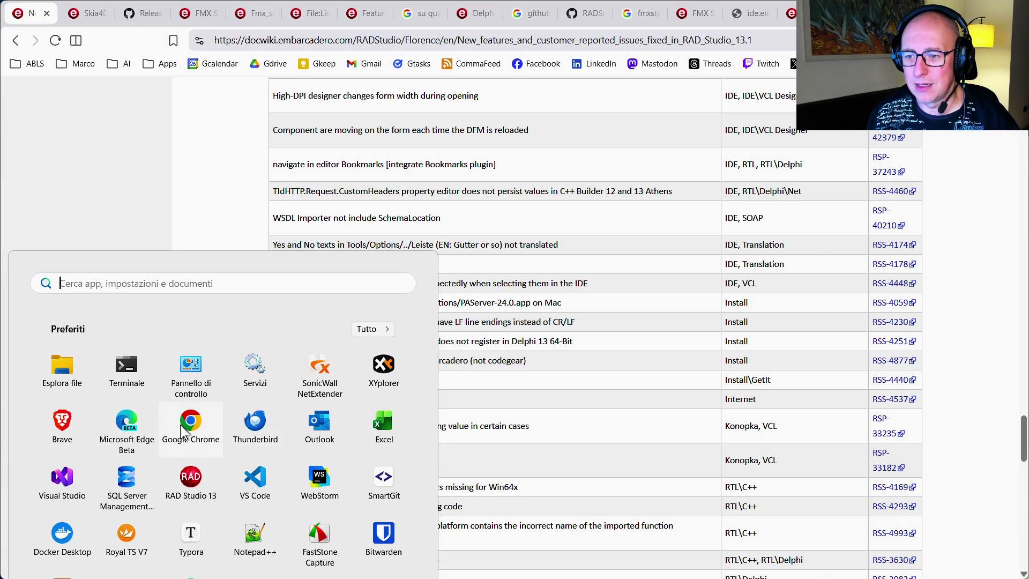
{"action": "left_click", "coordinate": [180, 423]}
{"action": "left_click", "coordinate": [743, 381]}
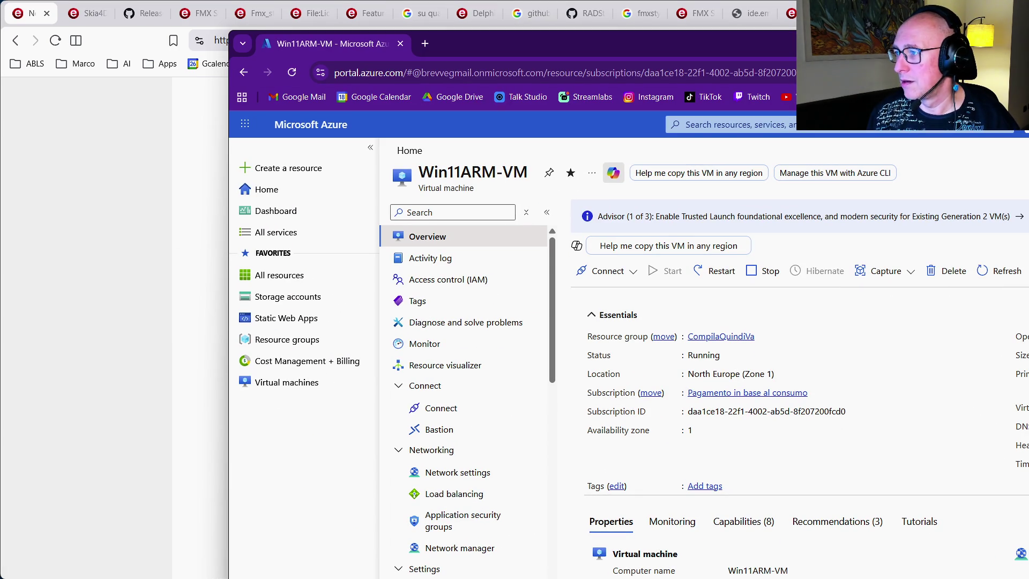
{"action": "left_click", "coordinate": [425, 44]}
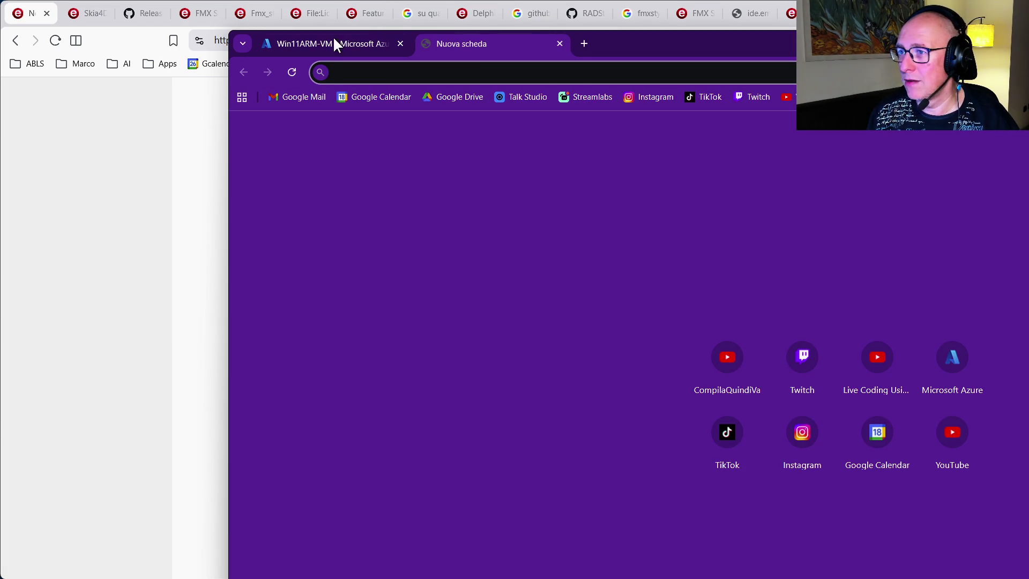
{"action": "left_click", "coordinate": [333, 38]}
Step: Stop the Win11ARM-VM virtual machine, confirming with Yes, then switch to the new tab
{"action": "left_click", "coordinate": [766, 272]}
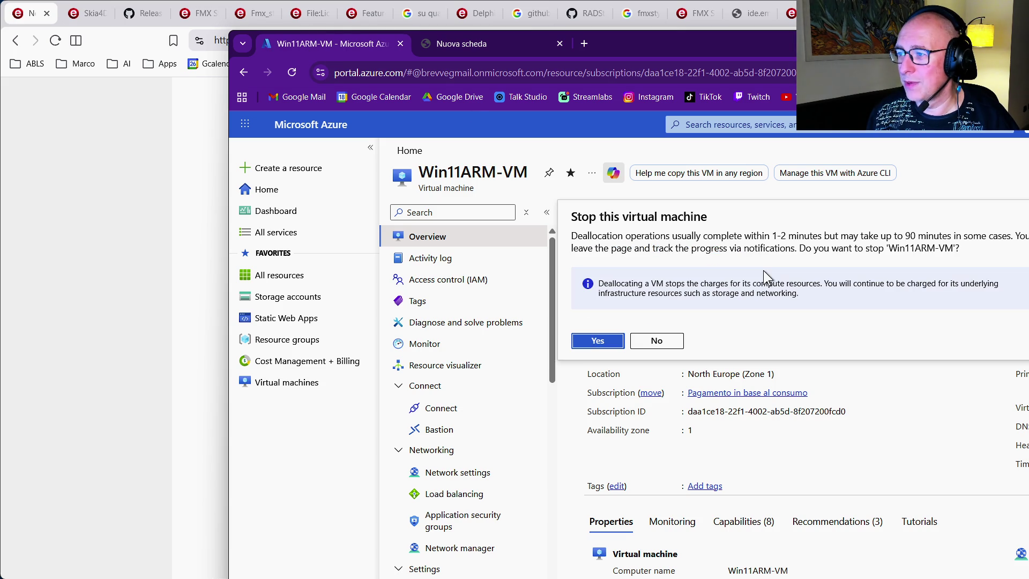
{"action": "left_click", "coordinate": [596, 349]}
{"action": "left_click", "coordinate": [531, 44]}
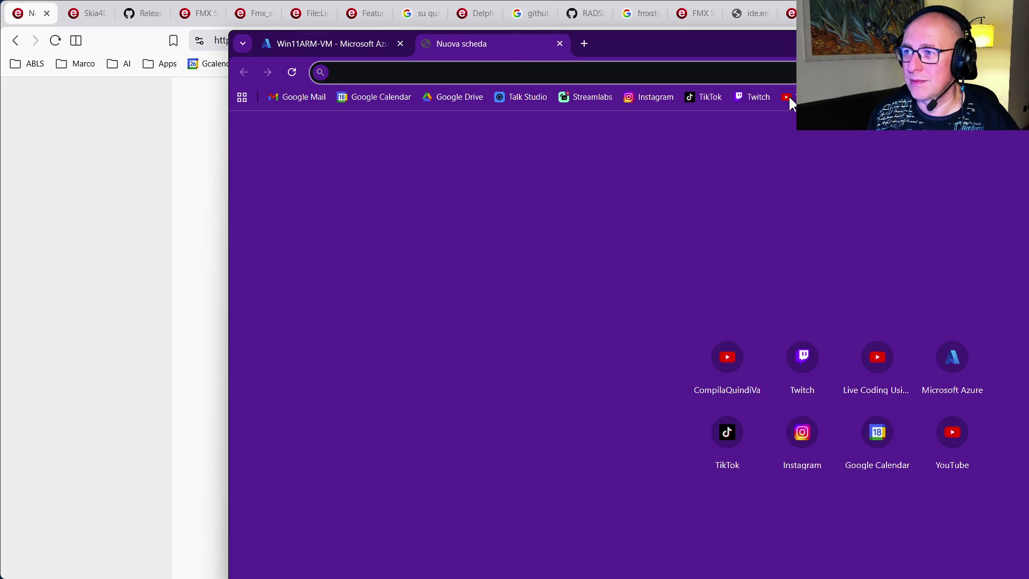
Step: Open YouTube from the bookmark, maximize it, and open Embarcadero Tech from the subscriptions list
{"action": "left_click", "coordinate": [786, 97]}
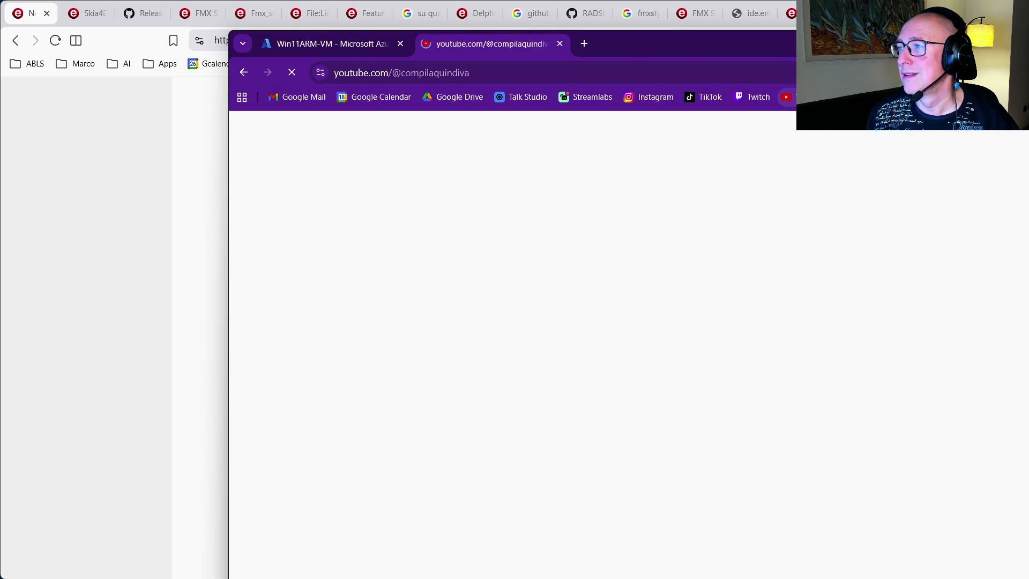
{"action": "key", "text": "super+Up"}
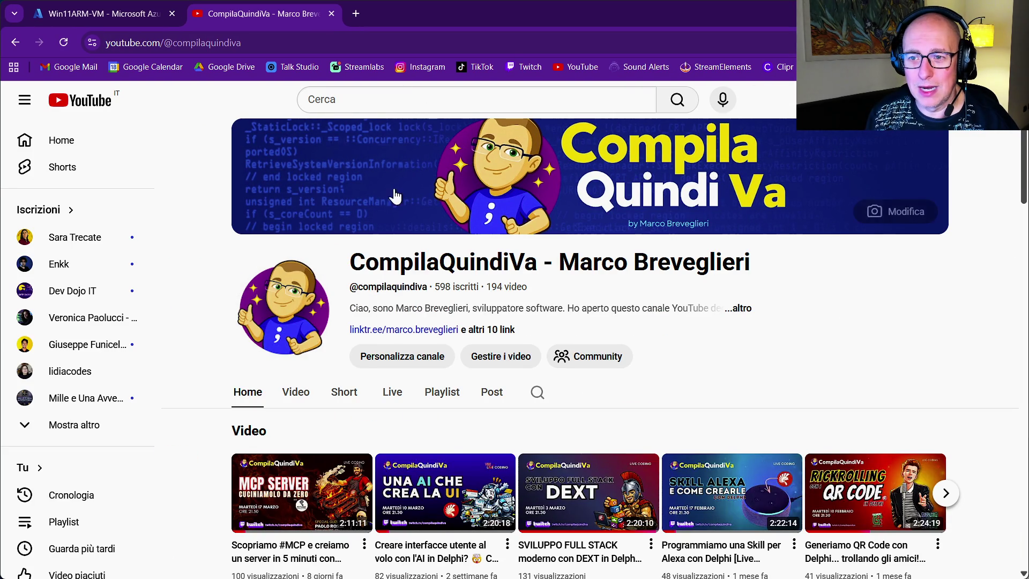
{"action": "left_click", "coordinate": [92, 435]}
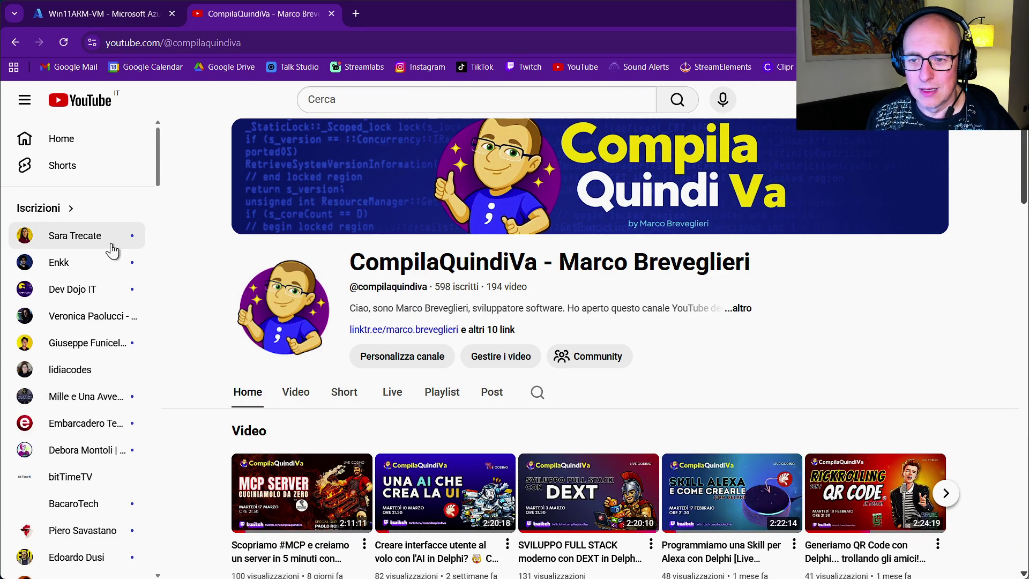
{"action": "scroll", "coordinate": [112, 249], "scroll_direction": "down", "scroll_amount": 4}
{"action": "left_click", "coordinate": [74, 228]}
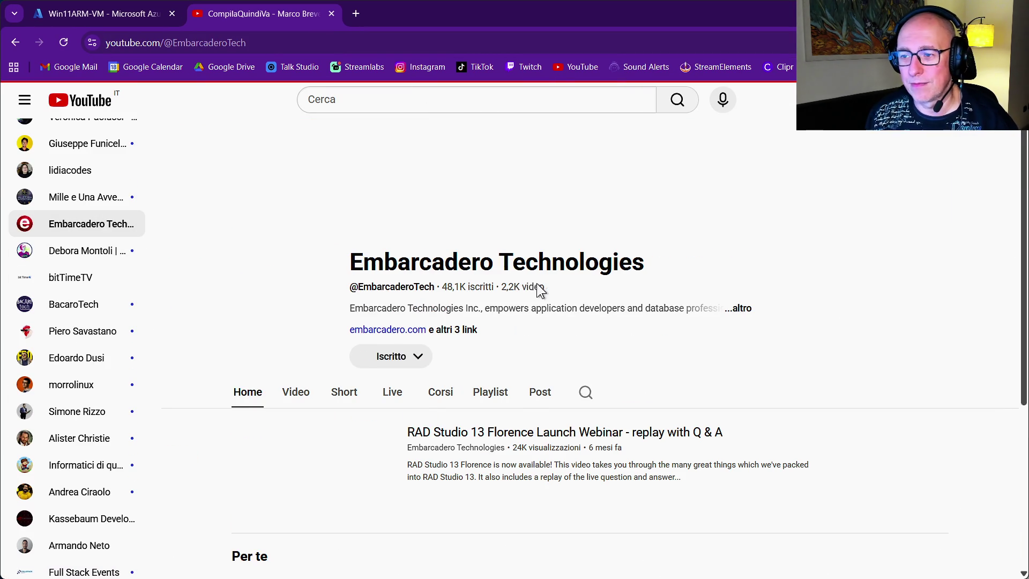
{"action": "scroll", "coordinate": [625, 315], "scroll_direction": "down", "scroll_amount": 3}
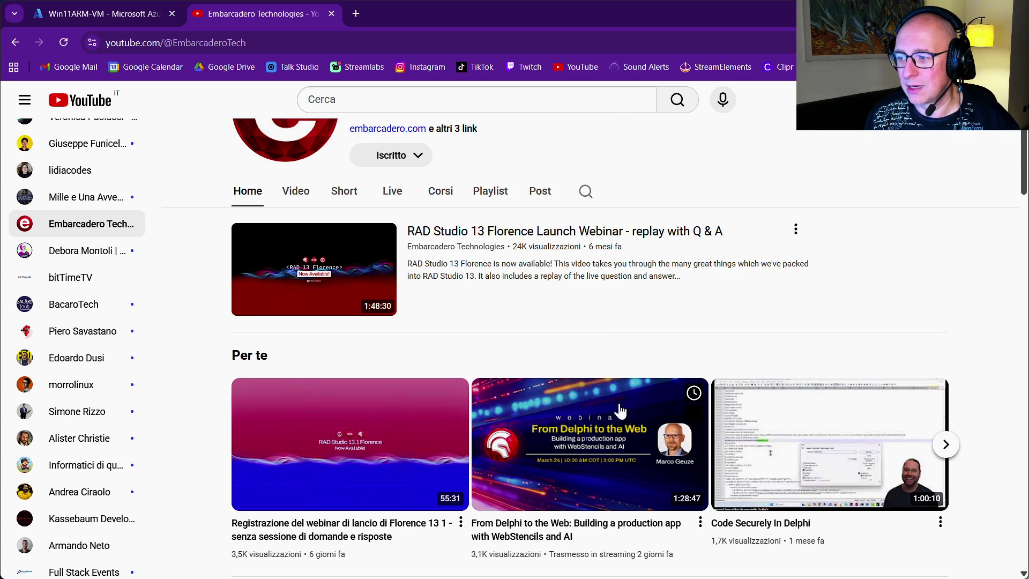
{"action": "mouse_move", "coordinate": [620, 411]}
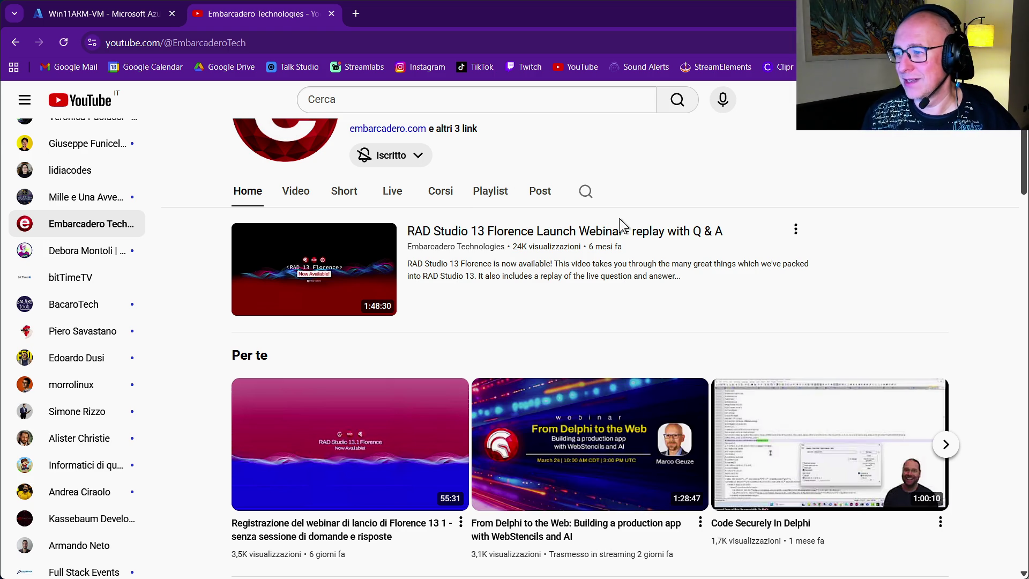
{"action": "left_click", "coordinate": [231, 40]}
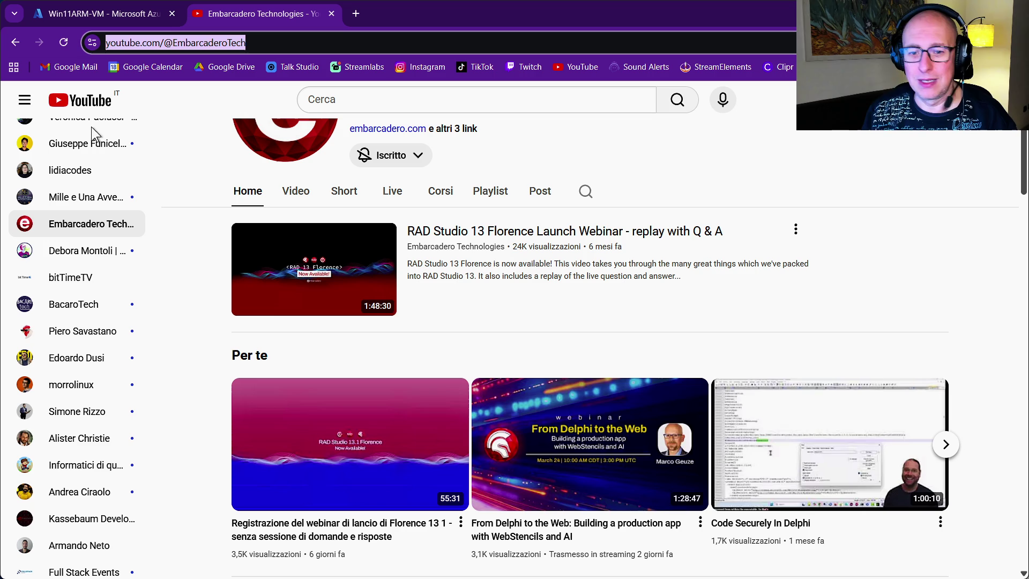
{"action": "key", "text": "alt+Tab"}
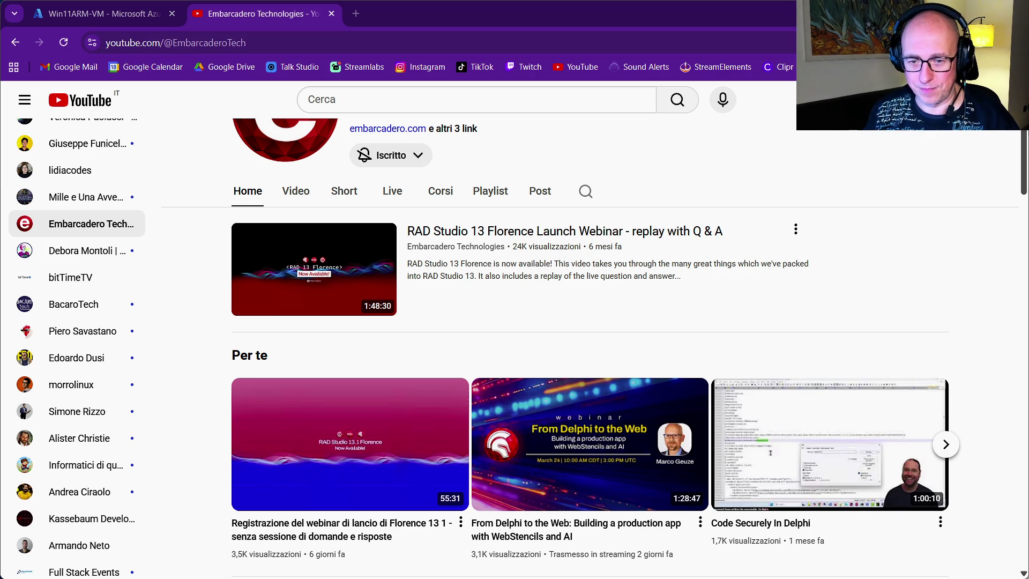